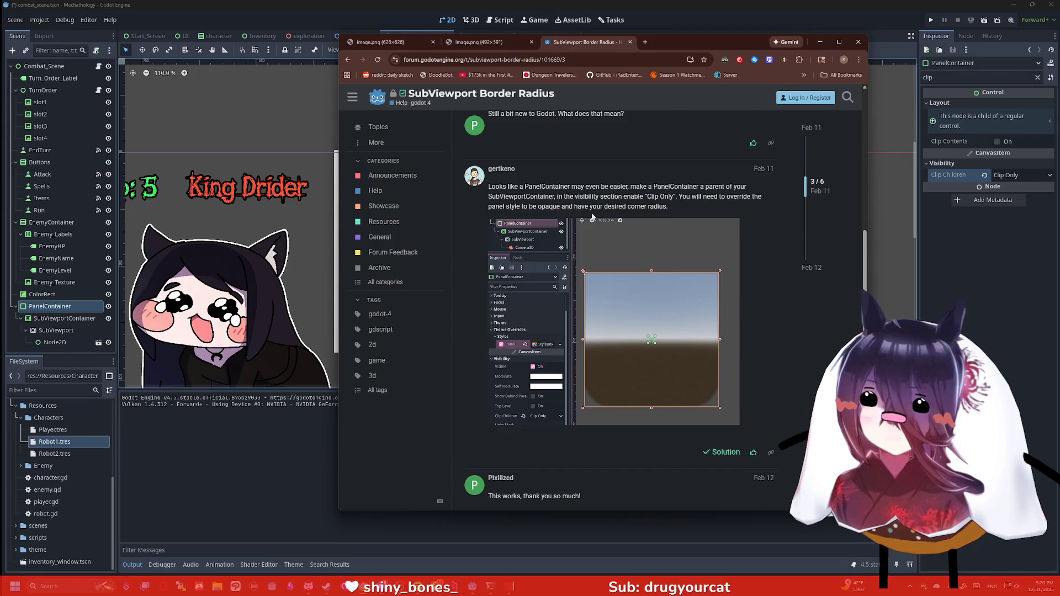
Clear the Inspector filter and check the PanelContainer's Modulate and Self Modulate colours.
{"action": "left_click", "coordinate": [958, 79]}
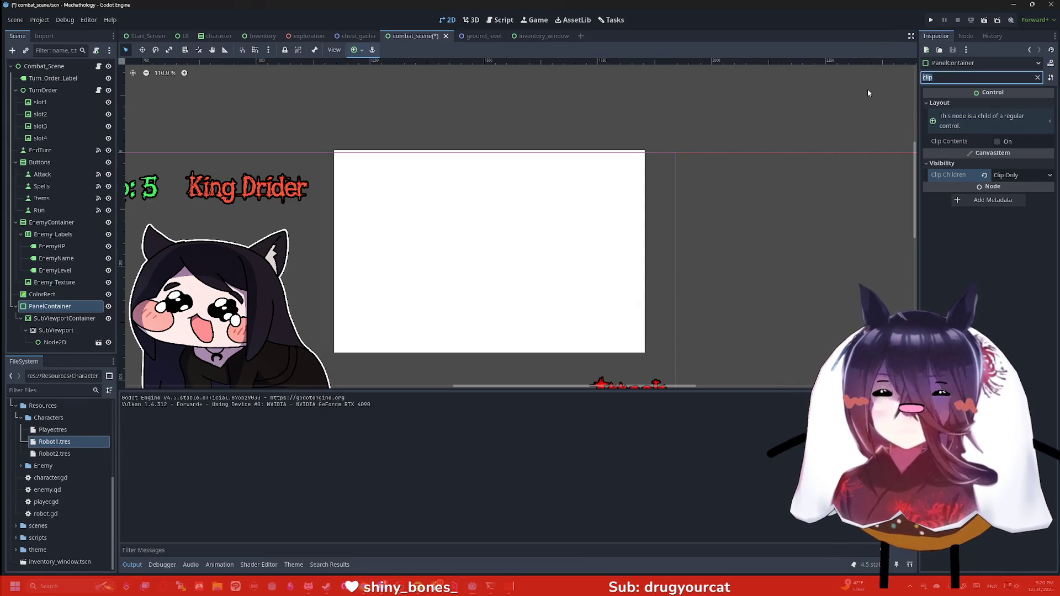
{"action": "key", "text": "BackSpace"}
{"action": "key", "text": "BackSpace"}
{"action": "key", "text": "BackSpace"}
{"action": "type", "text": "op"}
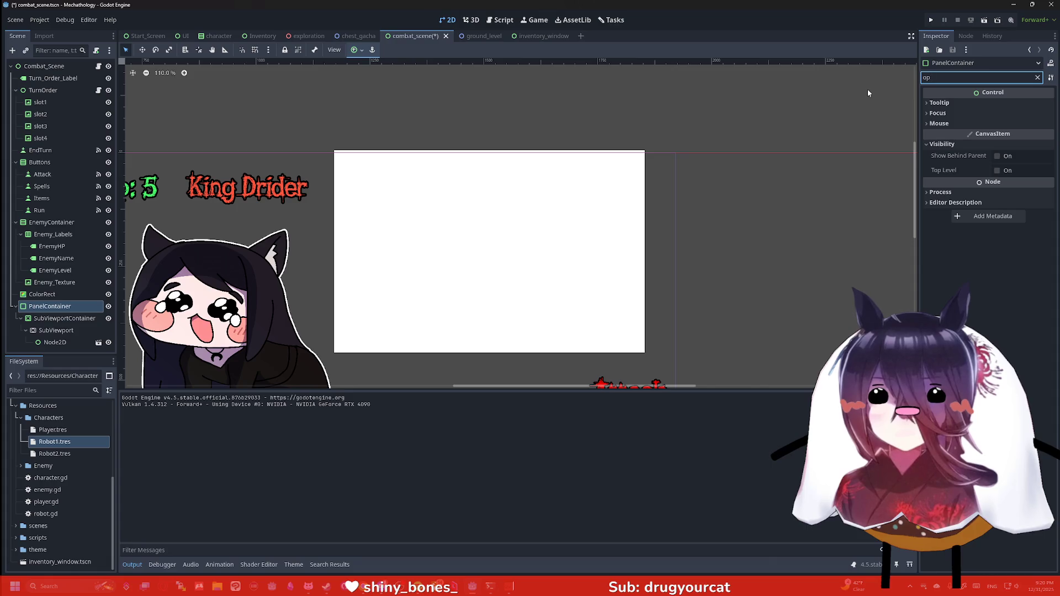
{"action": "key", "text": "BackSpace"}
{"action": "key", "text": "BackSpace"}
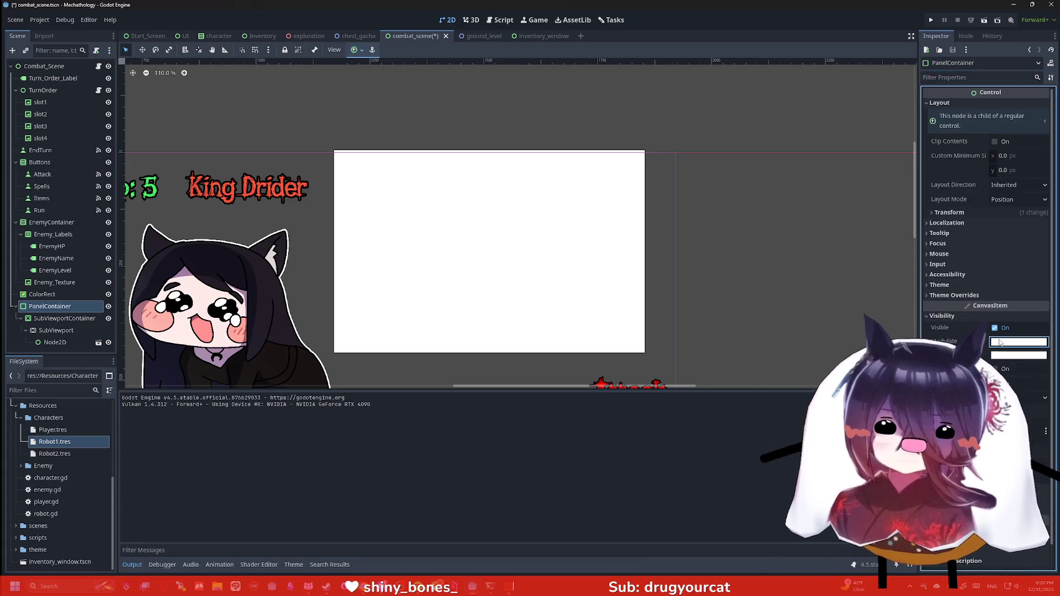
{"action": "left_click", "coordinate": [1017, 342]}
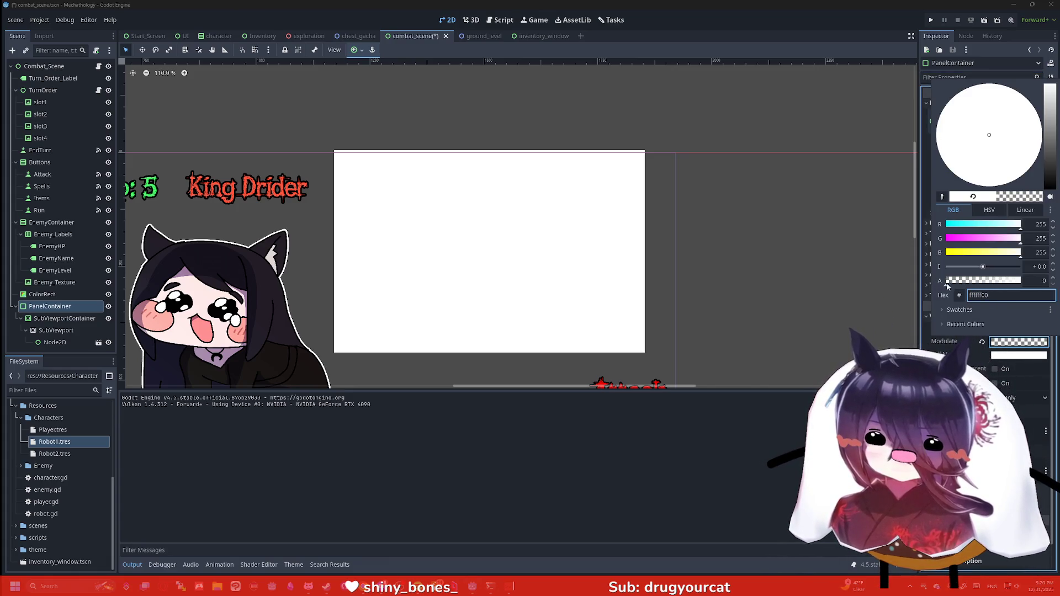
{"action": "left_click", "coordinate": [1010, 358]}
{"action": "left_click", "coordinate": [1011, 358]}
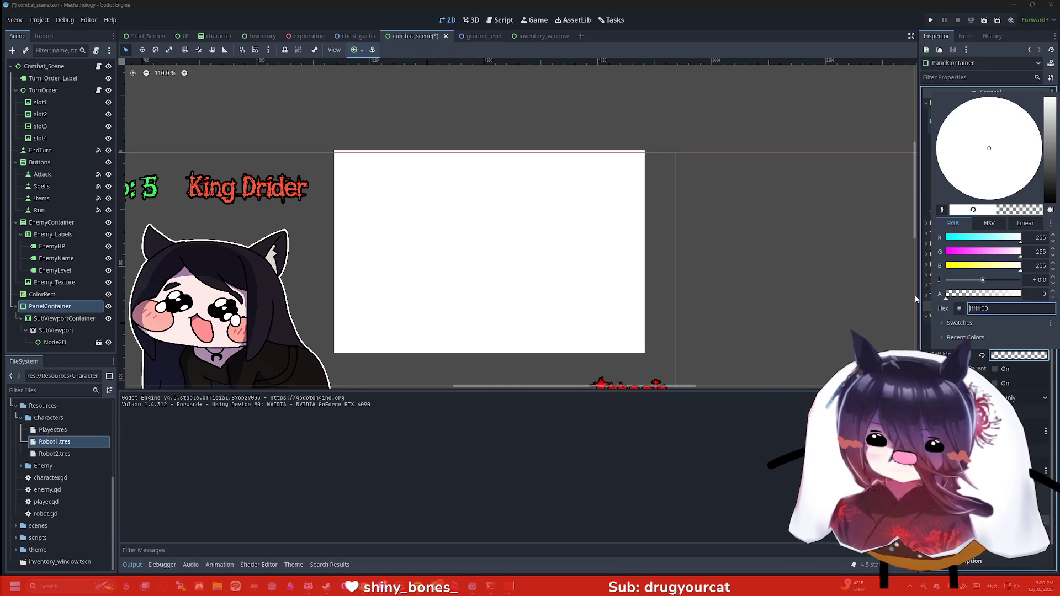
{"action": "key", "text": "Escape"}
Set Modulate to fully opaque white and return to the forum thread.
{"action": "left_click", "coordinate": [1001, 341]}
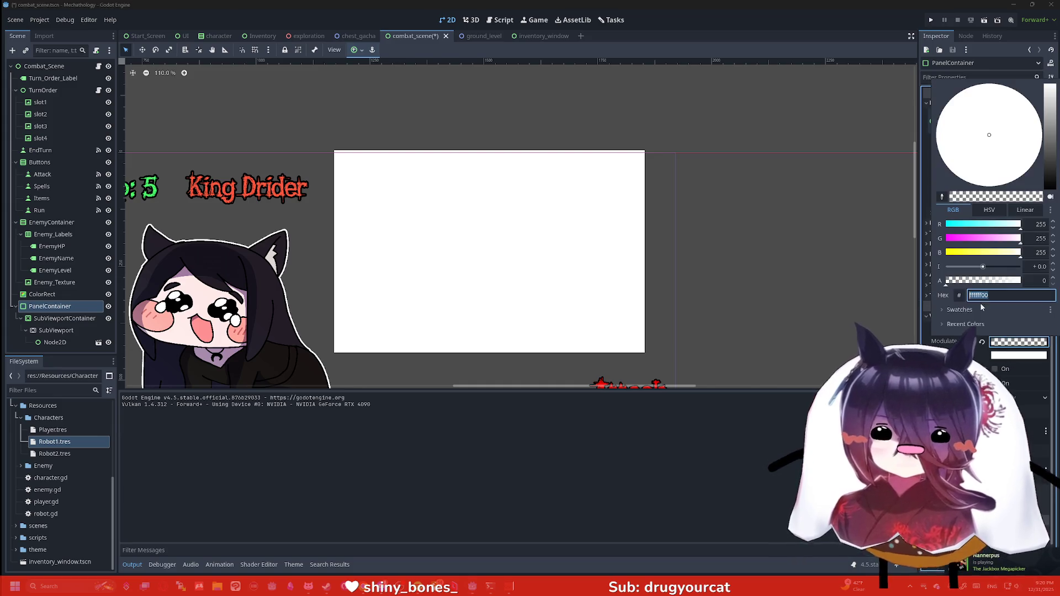
{"action": "left_click", "coordinate": [929, 299]}
{"action": "left_click", "coordinate": [887, 308]}
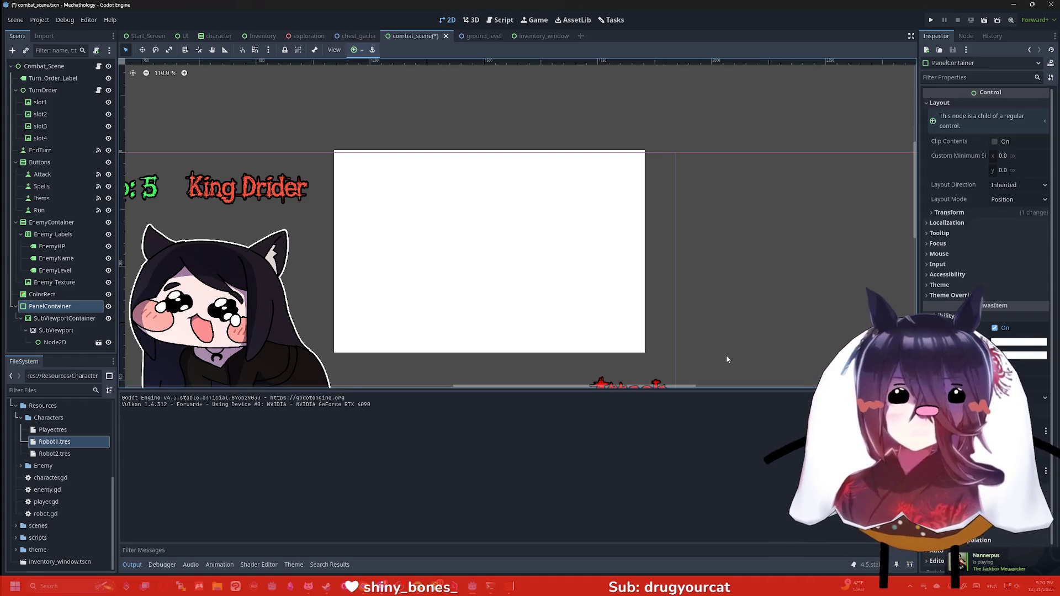
{"action": "key", "text": "alt+Tab"}
{"action": "scroll", "coordinate": [661, 228], "scroll_direction": "down", "scroll_amount": 1}
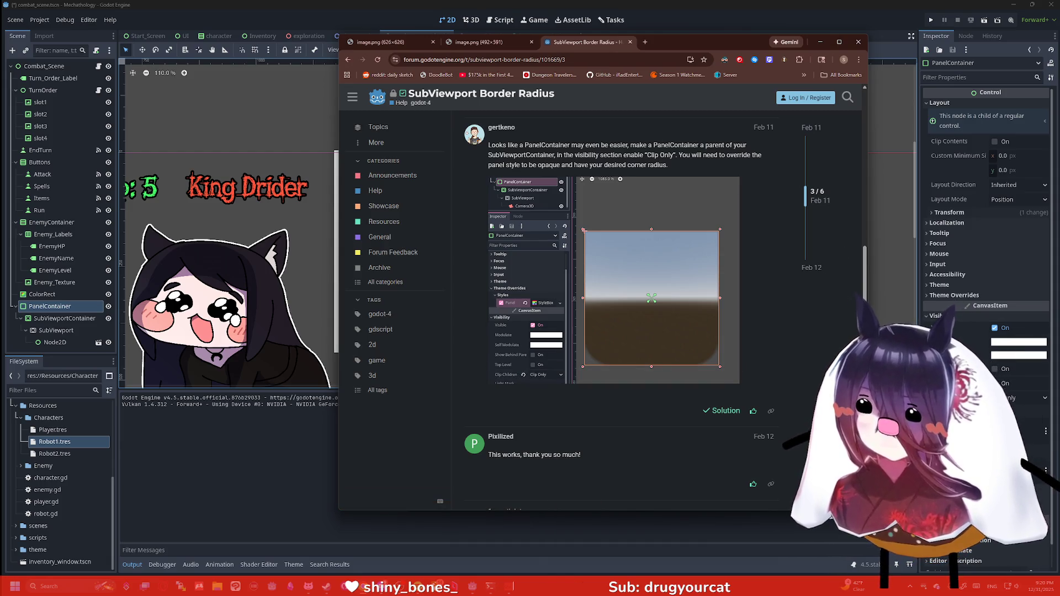
{"action": "scroll", "coordinate": [553, 282], "scroll_direction": "down", "scroll_amount": 3}
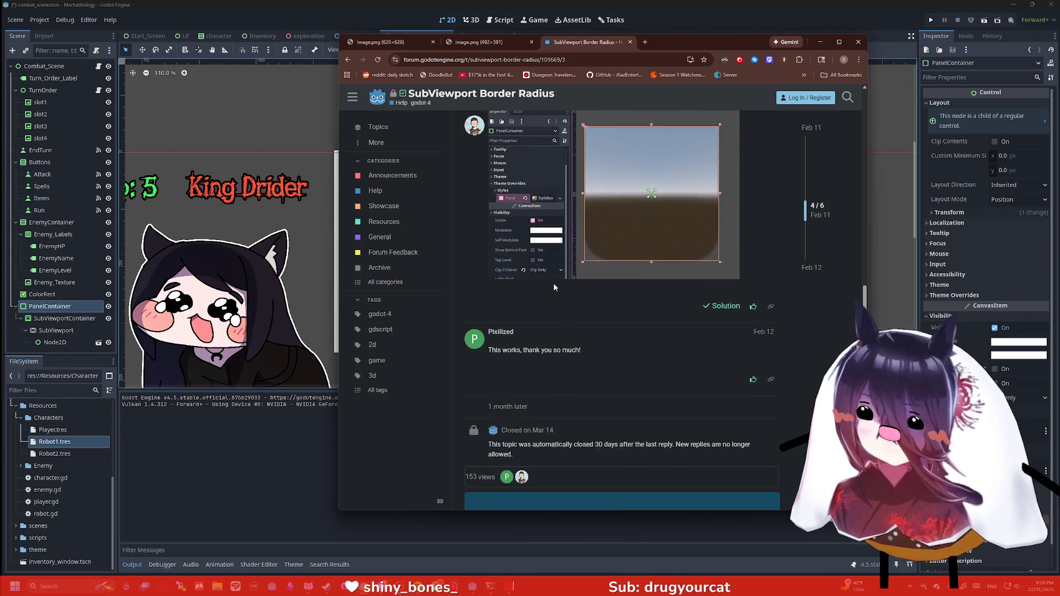
{"action": "scroll", "coordinate": [557, 282], "scroll_direction": "up", "scroll_amount": 8}
{"action": "scroll", "coordinate": [579, 285], "scroll_direction": "up", "scroll_amount": 2}
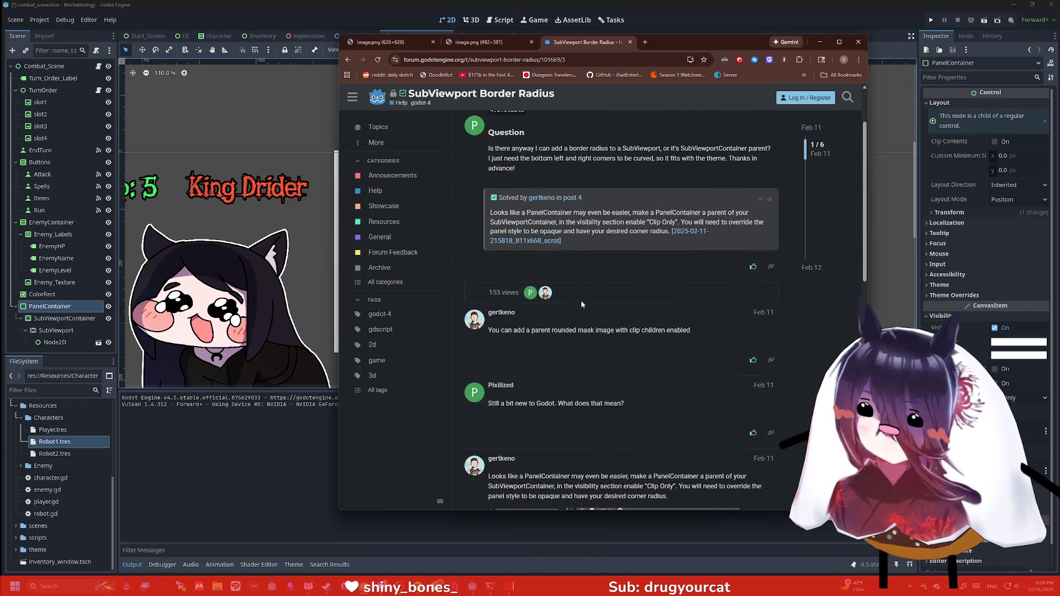
{"action": "scroll", "coordinate": [581, 300], "scroll_direction": "down", "scroll_amount": 2}
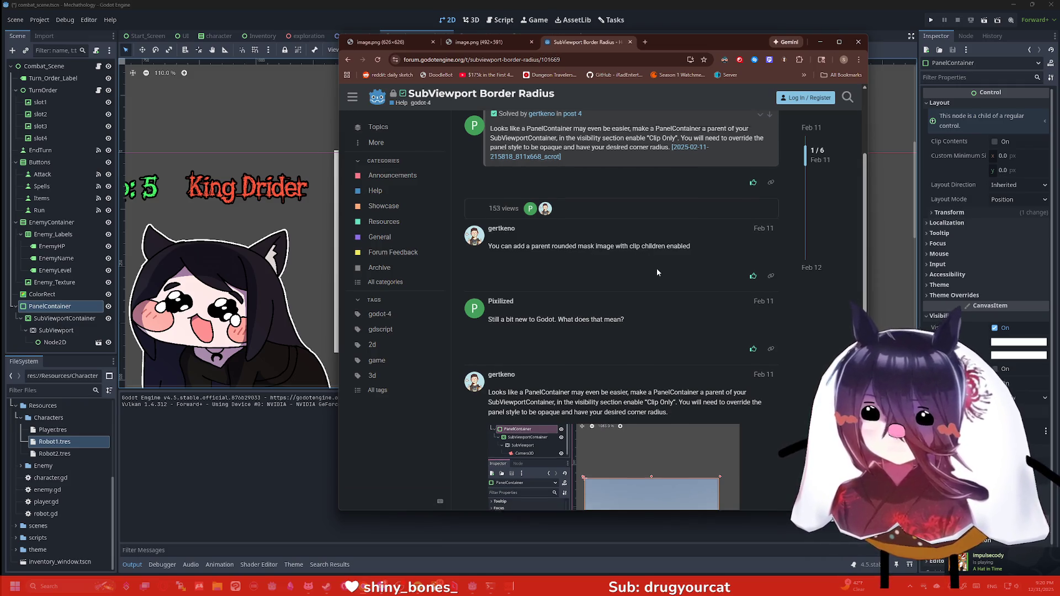
{"action": "scroll", "coordinate": [657, 268], "scroll_direction": "down", "scroll_amount": 3}
{"action": "scroll", "coordinate": [604, 302], "scroll_direction": "down", "scroll_amount": 2}
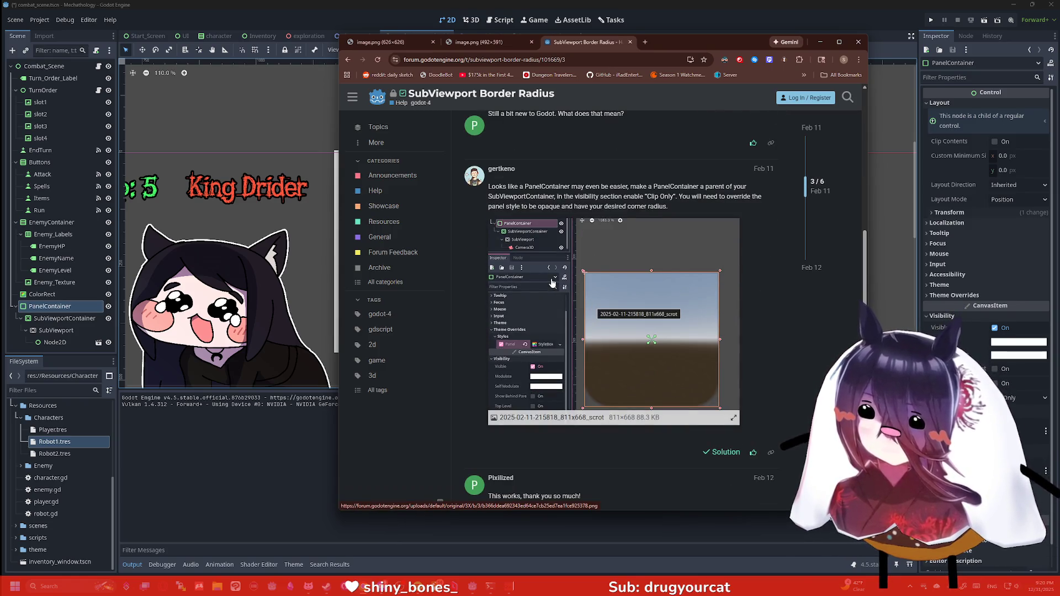
{"action": "scroll", "coordinate": [537, 326], "scroll_direction": "down", "scroll_amount": 1}
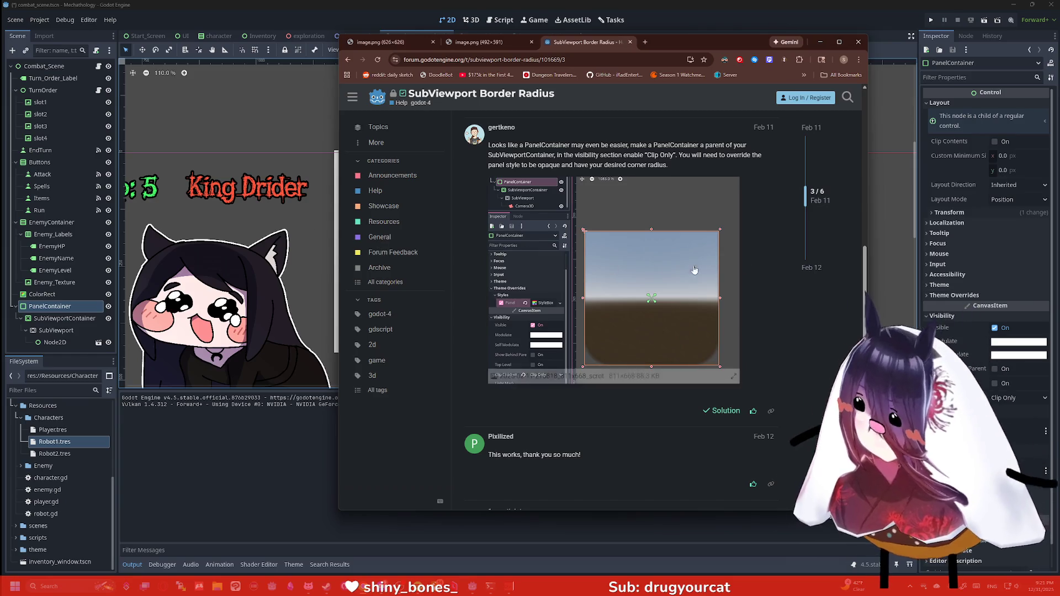
{"action": "left_click", "coordinate": [965, 89]}
Filter the Inspector by 'style' and expand Theme Overrides > Styles > Panel.
{"action": "type", "text": "style"}
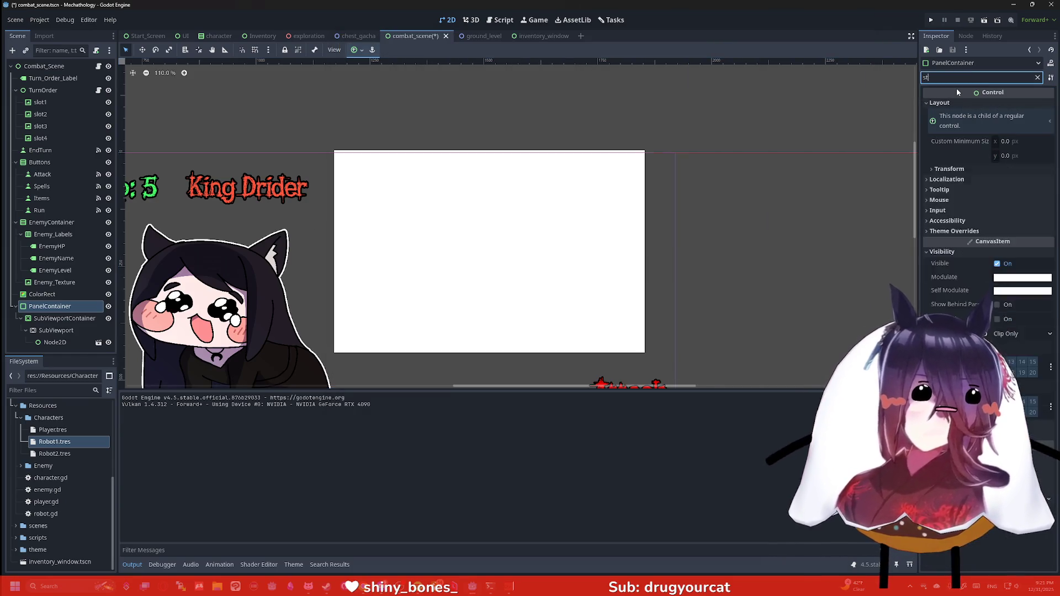
{"action": "left_click", "coordinate": [954, 103]}
{"action": "left_click", "coordinate": [945, 112]}
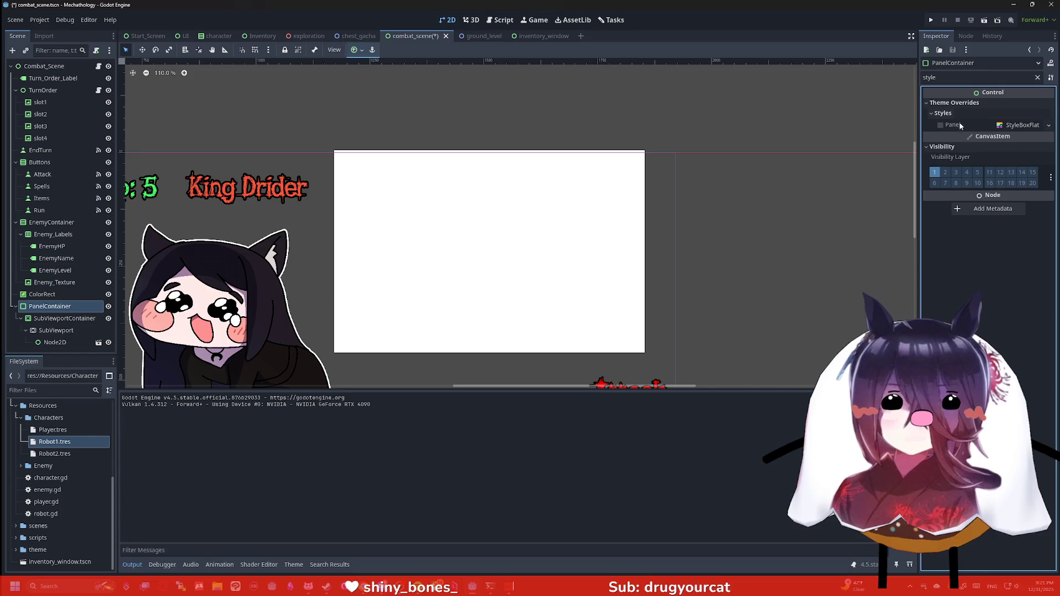
{"action": "left_click", "coordinate": [939, 125]}
{"action": "left_click", "coordinate": [1016, 125]}
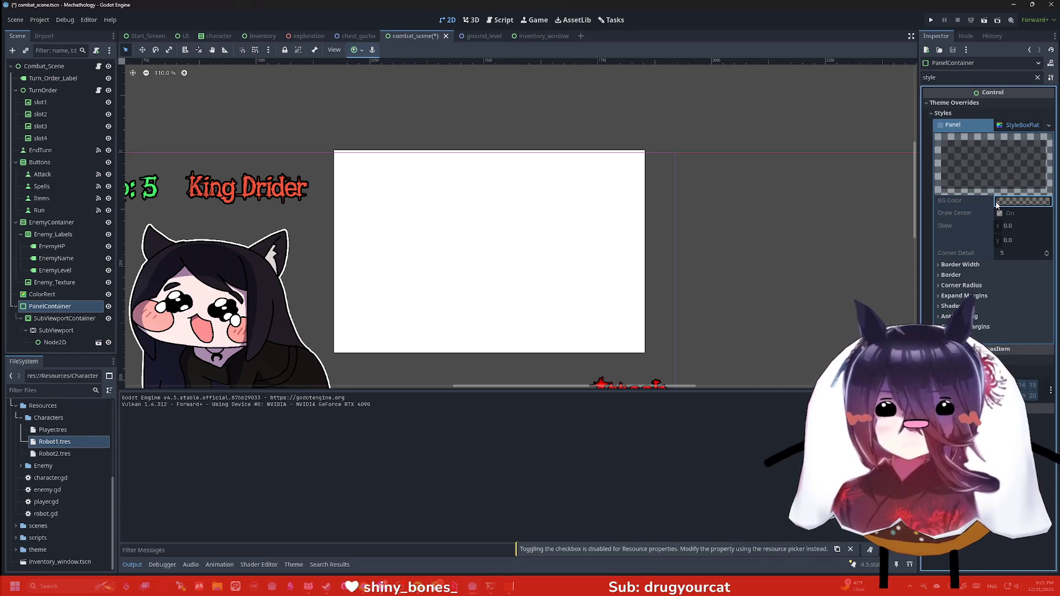
{"action": "left_click", "coordinate": [939, 126]}
{"action": "left_click", "coordinate": [1011, 128]}
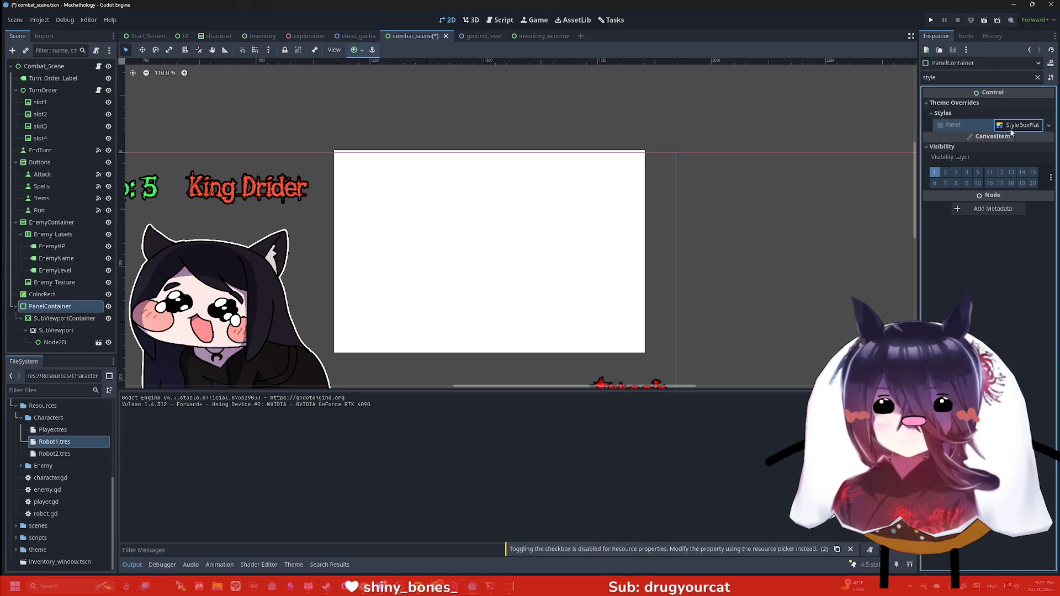
Replace the Panel style override with a new StyleBoxTexture.
{"action": "left_click", "coordinate": [1048, 126]}
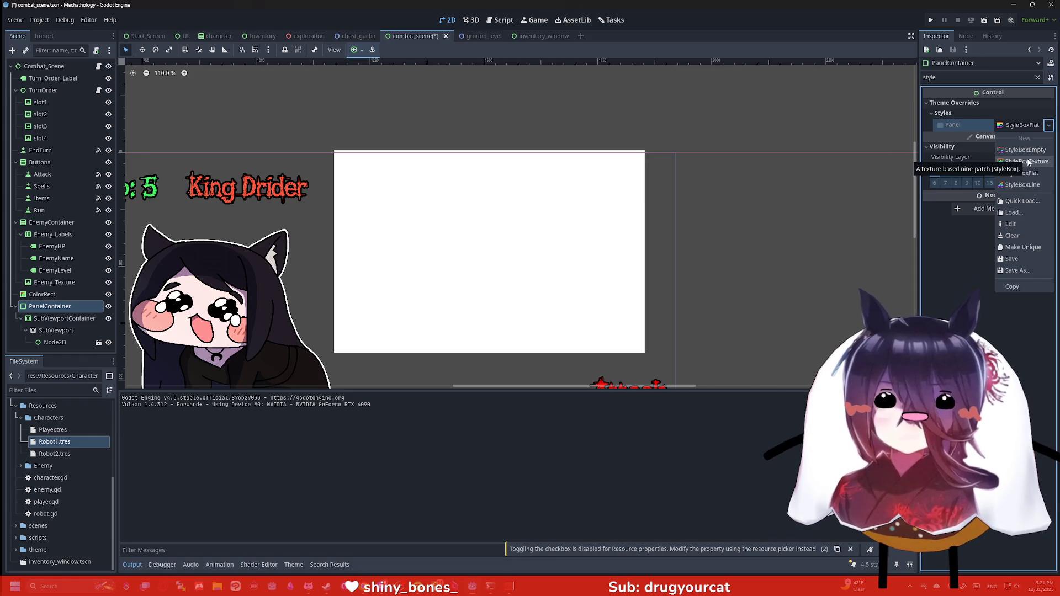
{"action": "left_click", "coordinate": [1024, 151]}
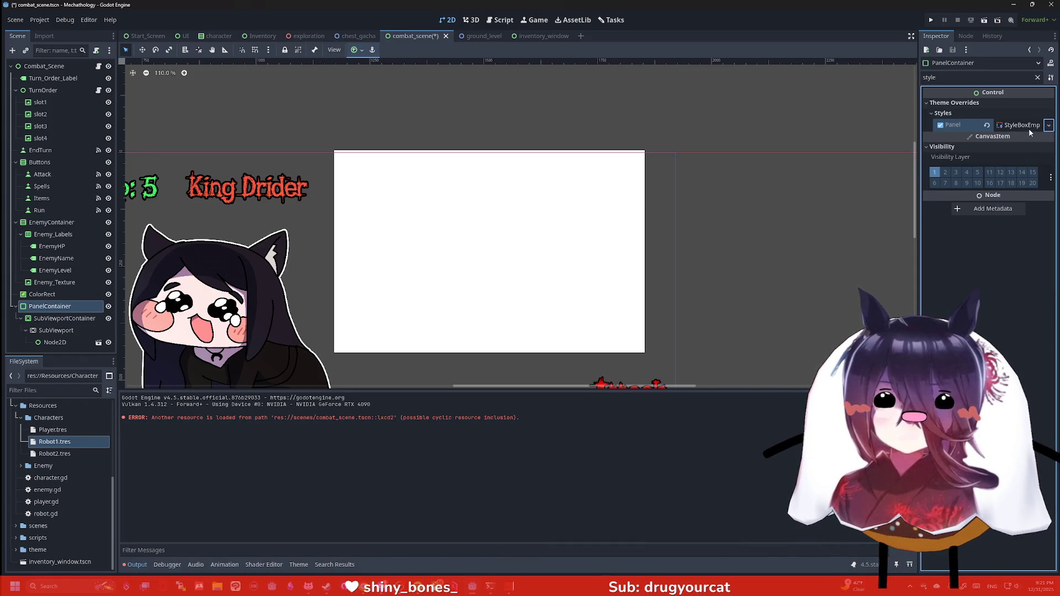
{"action": "left_click", "coordinate": [1029, 128]}
{"action": "left_click", "coordinate": [1027, 161]}
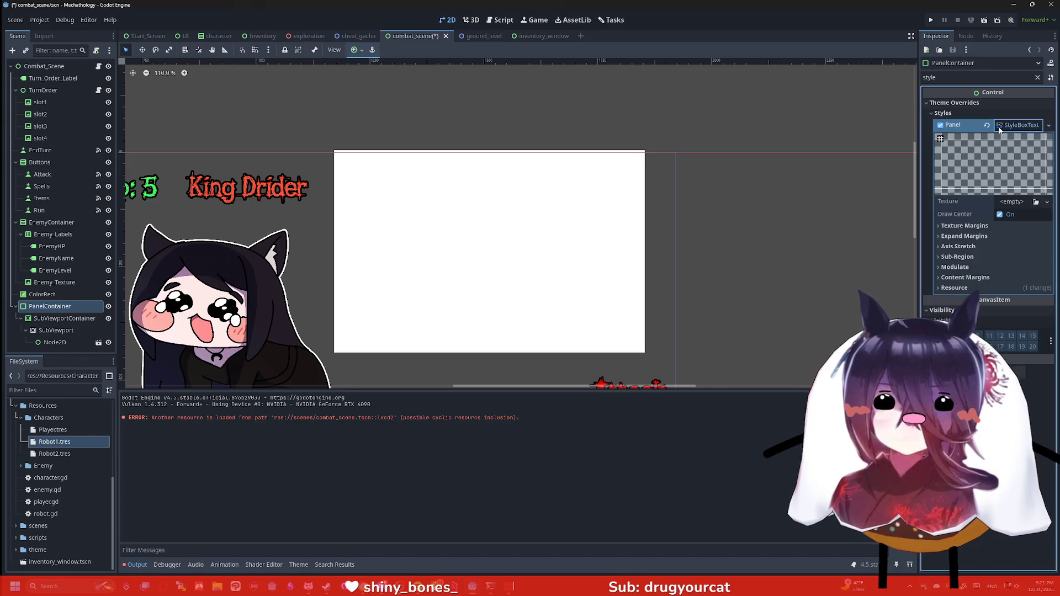
Give the StyleBoxTexture a new CanvasTexture and expand its margin settings.
{"action": "left_click", "coordinate": [1047, 201]}
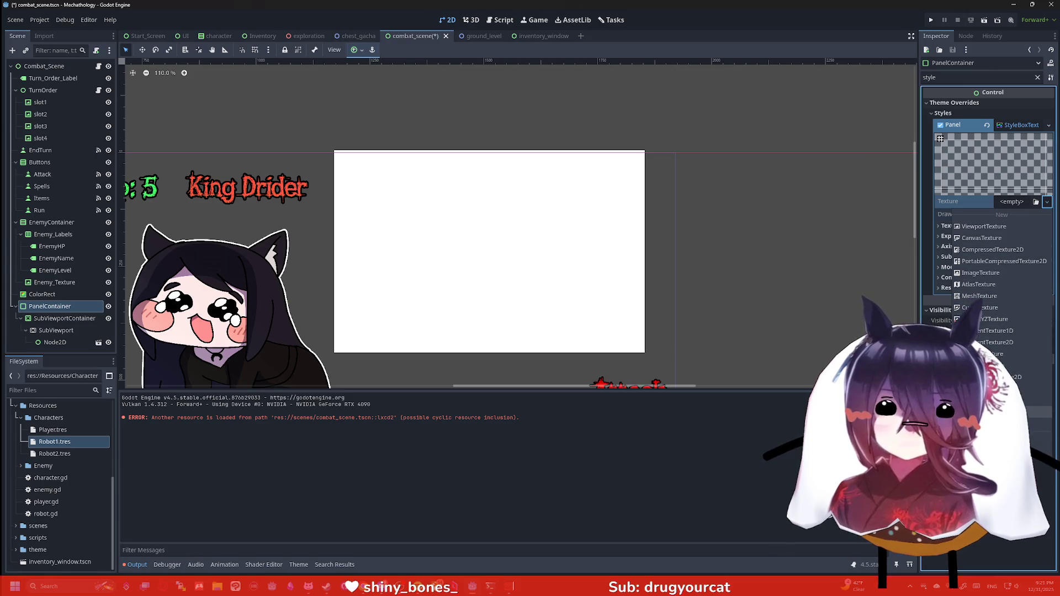
{"action": "left_click", "coordinate": [987, 240]}
{"action": "left_click", "coordinate": [967, 226]}
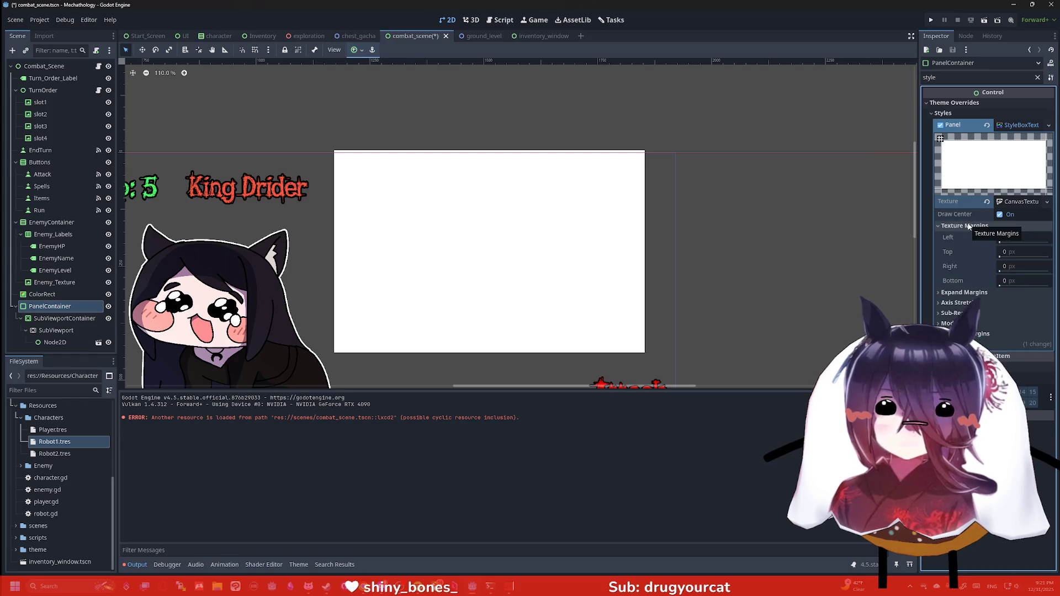
{"action": "left_click", "coordinate": [957, 293]}
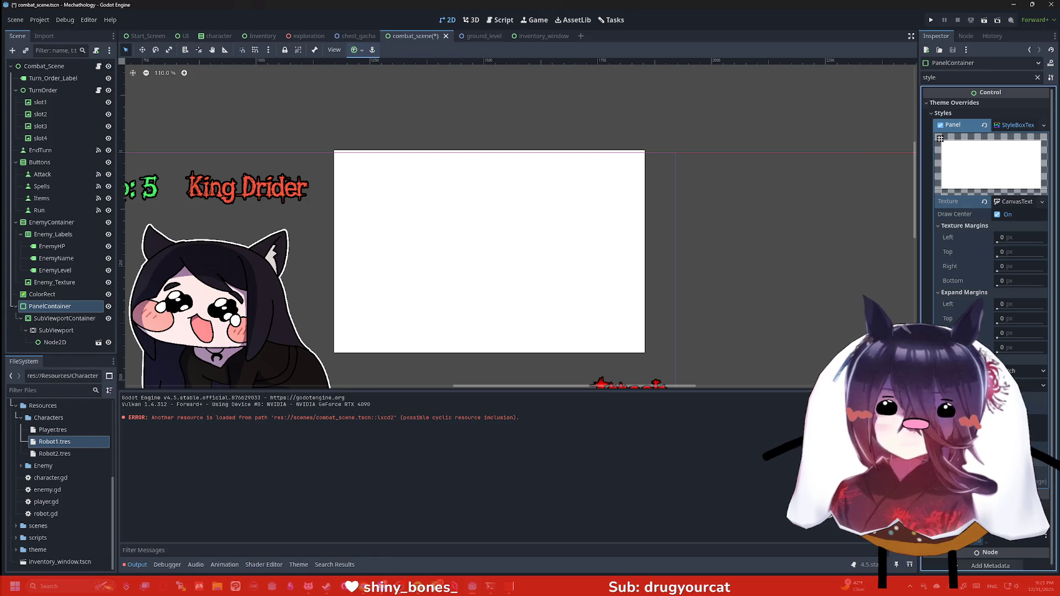
{"action": "left_click", "coordinate": [967, 77]}
{"action": "key", "text": "BackSpace"}
{"action": "key", "text": "BackSpace"}
{"action": "key", "text": "BackSpace"}
{"action": "key", "text": "BackSpace"}
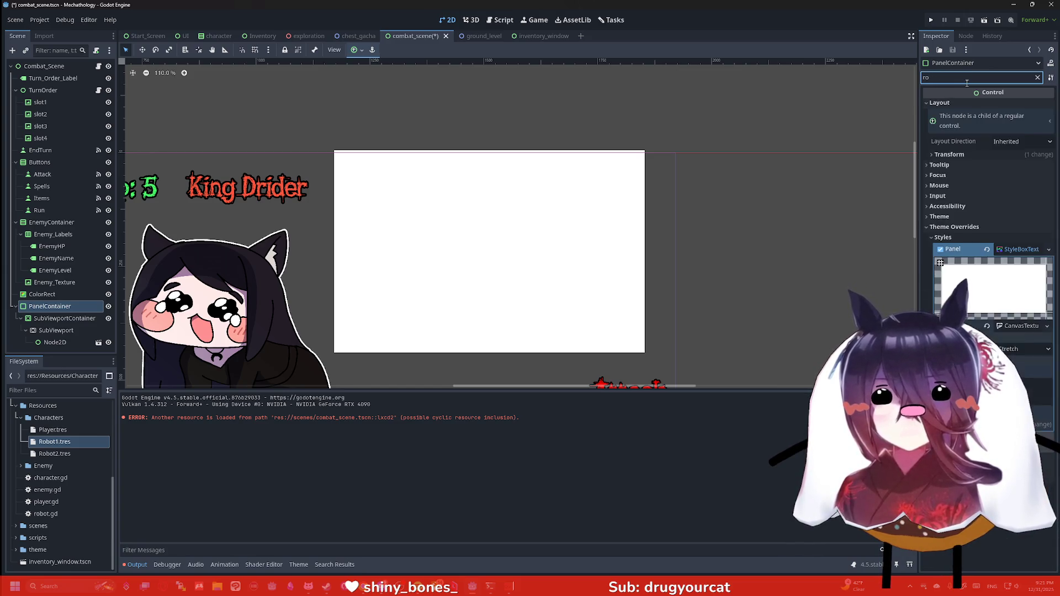
Filter by 'edg' and switch the Panel style to a new StyleBoxFlat.
{"action": "type", "text": "edg"}
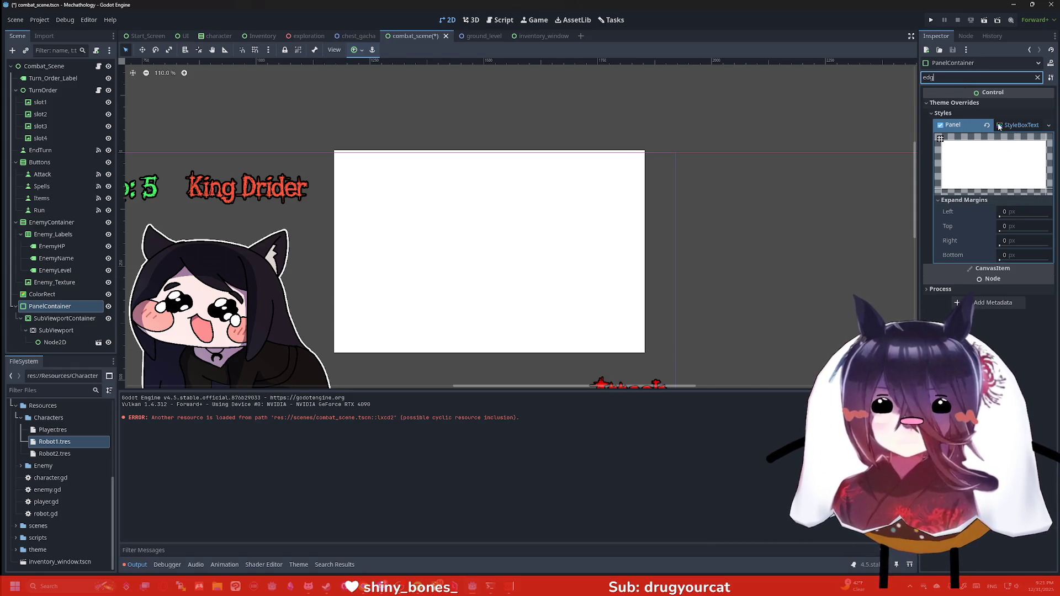
{"action": "left_click", "coordinate": [1049, 125]}
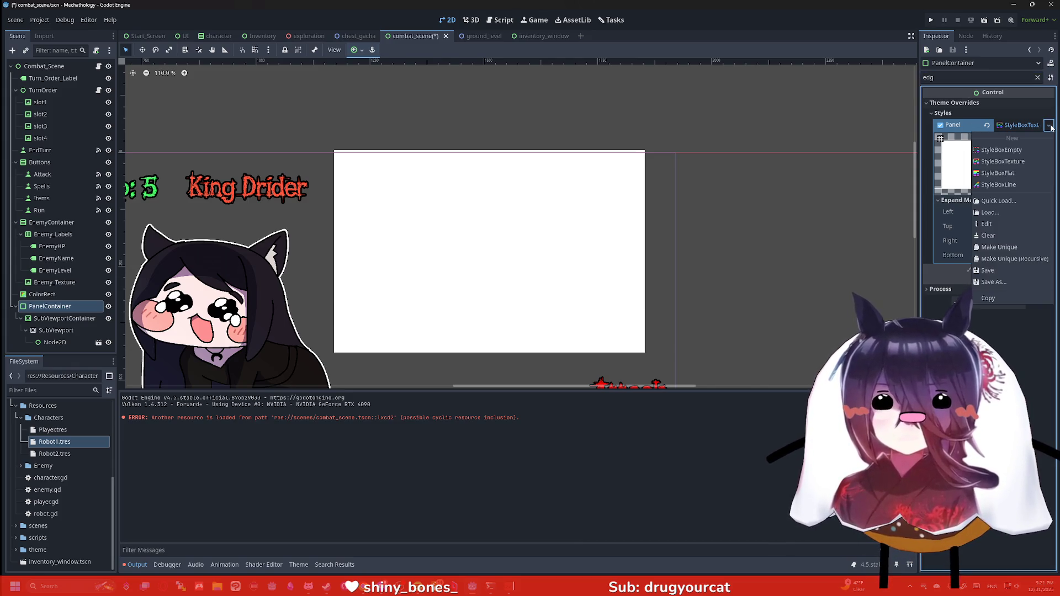
{"action": "left_click", "coordinate": [1014, 173]}
{"action": "left_click", "coordinate": [1015, 176]}
{"action": "left_click", "coordinate": [1022, 124]}
{"action": "left_click", "coordinate": [962, 201]}
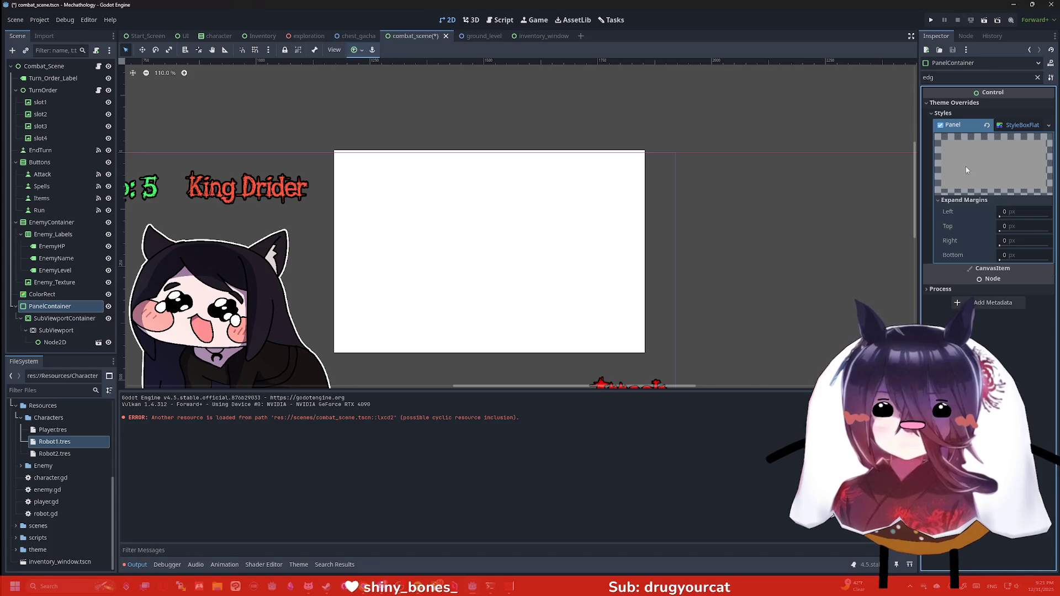
Set the StyleBoxFlat BG Color to semi-transparent grey (RGB 153,153,153, alpha 179).
{"action": "left_click", "coordinate": [1037, 78]}
{"action": "scroll", "coordinate": [983, 216], "scroll_direction": "down", "scroll_amount": 2}
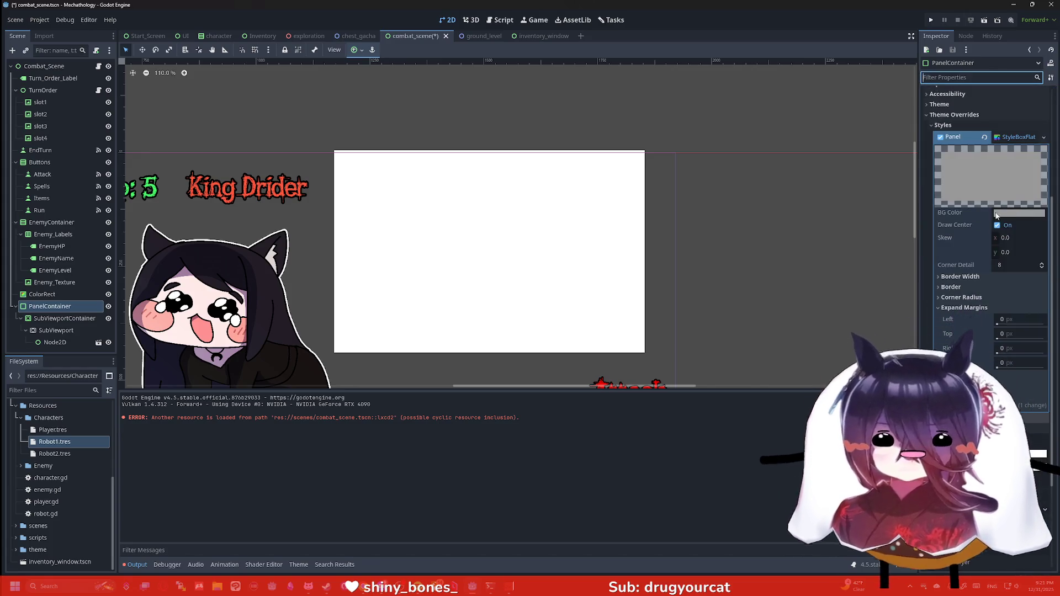
{"action": "left_click", "coordinate": [1010, 214]}
{"action": "mouse_move", "coordinate": [1022, 421]}
{"action": "left_mouse_down"}
{"action": "mouse_move", "coordinate": [974, 421]}
{"action": "mouse_move", "coordinate": [998, 421]}
{"action": "left_mouse_up"}
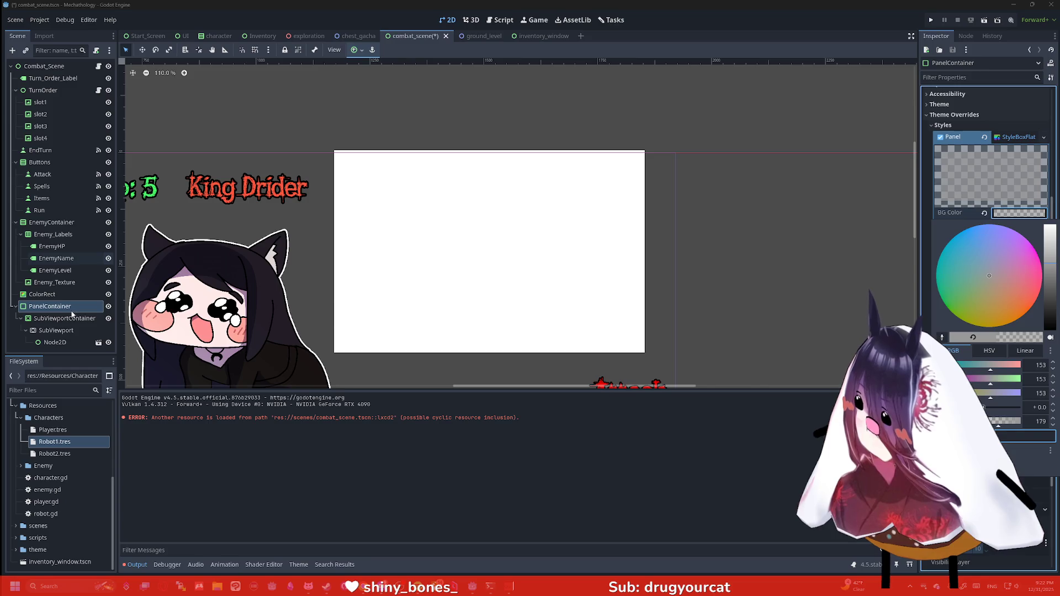
Delete the white ColorRect node from the scene.
{"action": "left_click", "coordinate": [41, 294]}
{"action": "left_click", "coordinate": [41, 295]}
{"action": "right_click", "coordinate": [41, 294]}
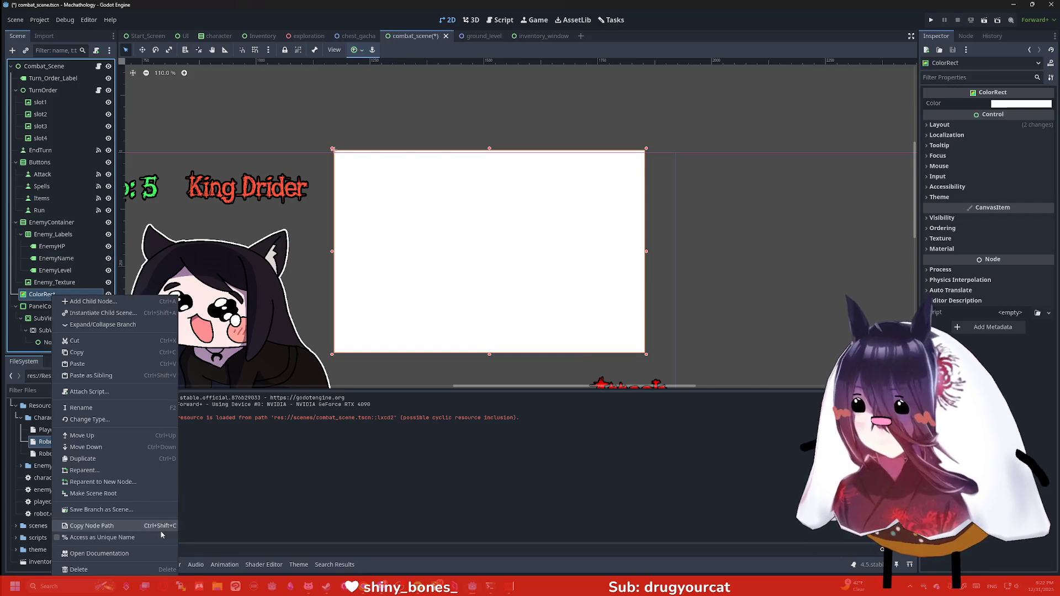
{"action": "left_click", "coordinate": [146, 571]}
{"action": "left_click", "coordinate": [493, 308]}
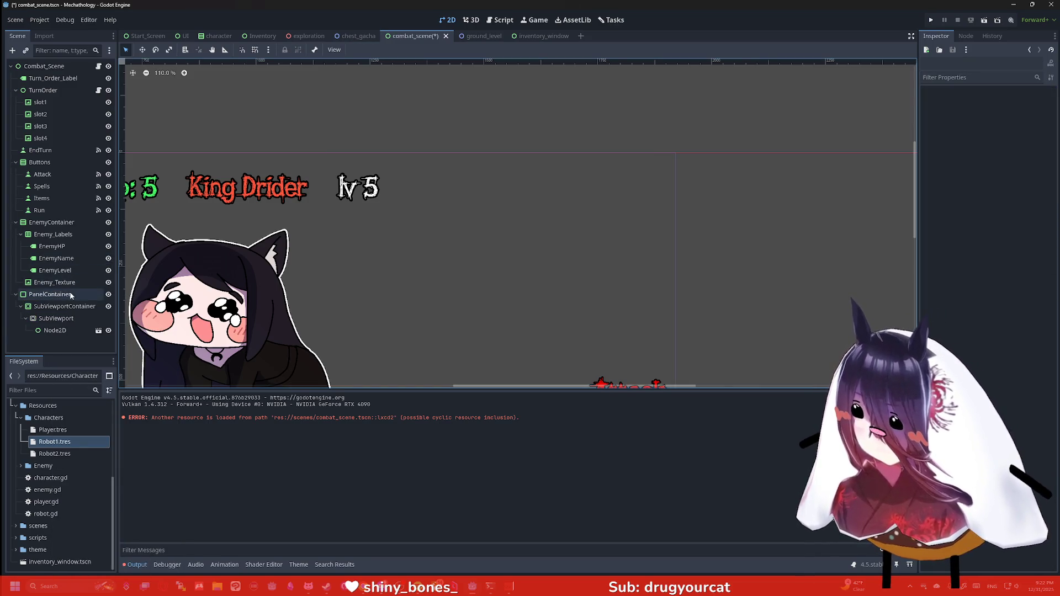
Select the PanelContainer and give its Panel BG Color opaque grey (RGB 153,153,153).
{"action": "left_click", "coordinate": [50, 295]}
{"action": "left_click", "coordinate": [1005, 213]}
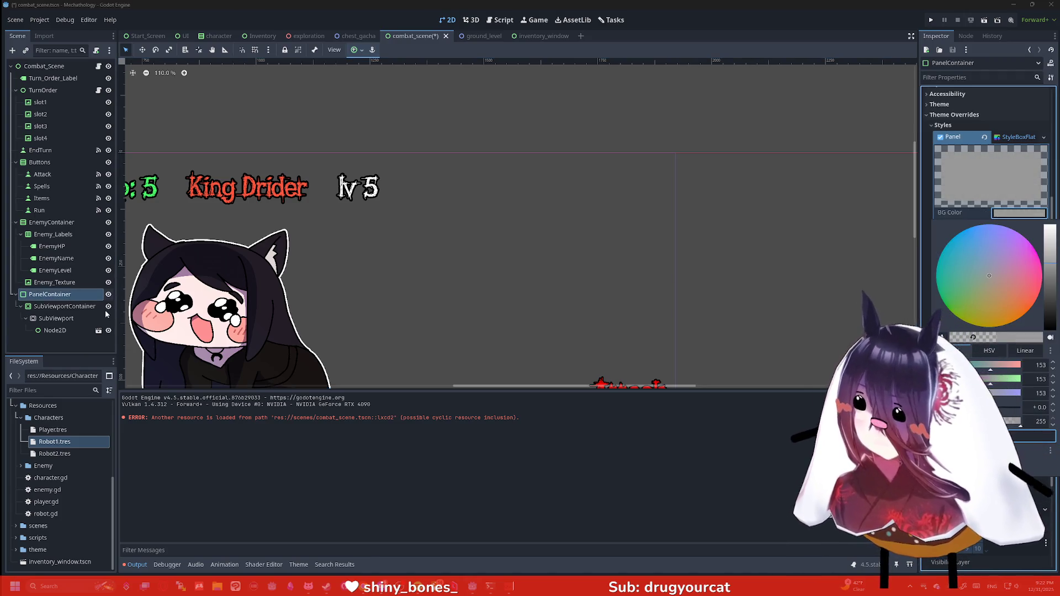
{"action": "left_click", "coordinate": [107, 334]}
{"action": "double_click", "coordinate": [43, 296]}
{"action": "key", "text": "Return"}
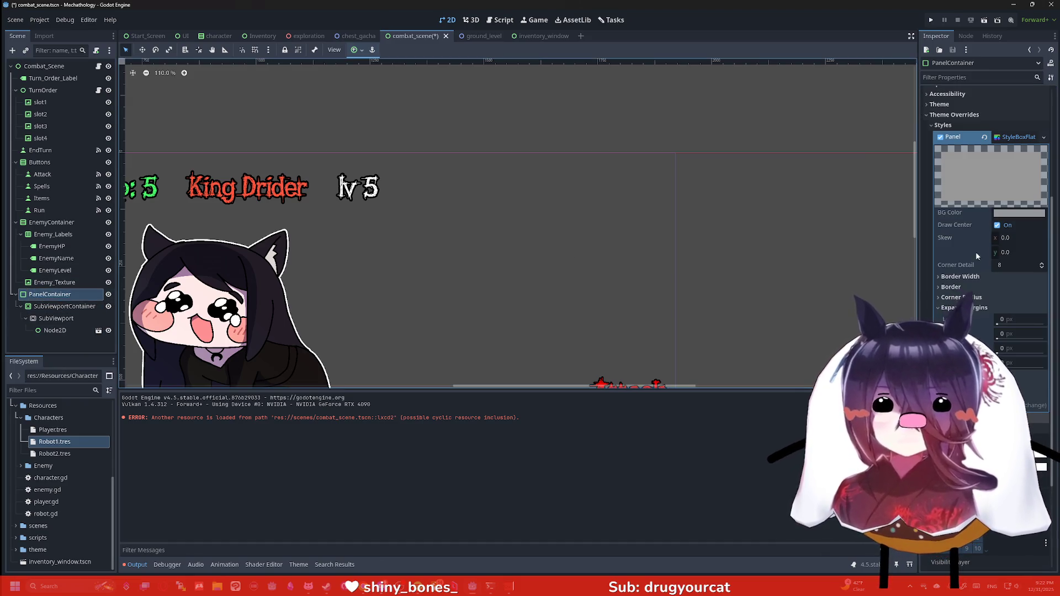
{"action": "left_click", "coordinate": [958, 254]}
{"action": "left_click", "coordinate": [1019, 214]}
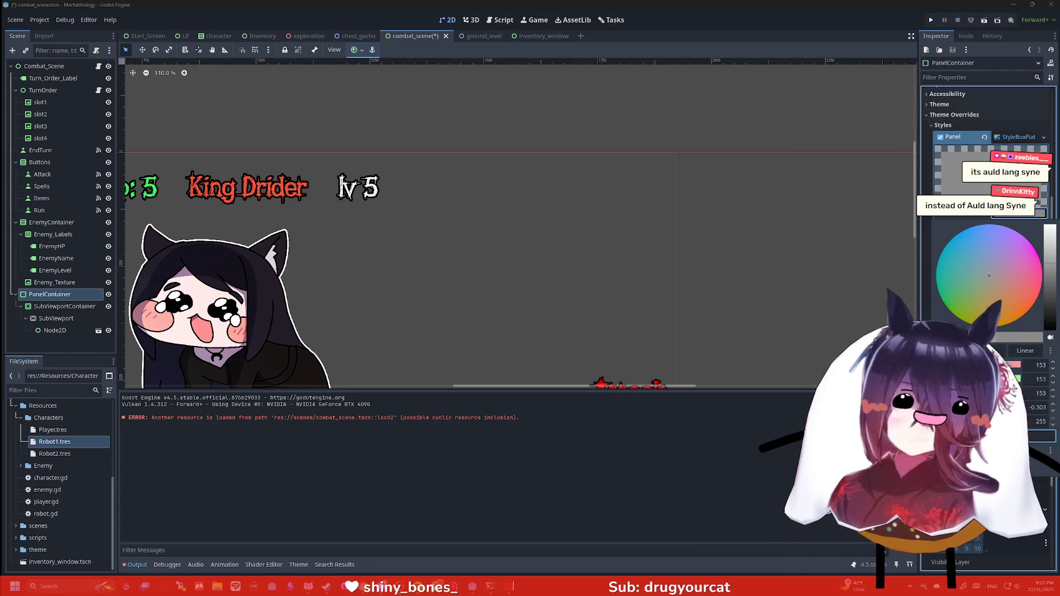
Close the BG Color picker and bring up the 'SubViewport Border Radius' forum thread.
{"action": "key", "text": "Escape"}
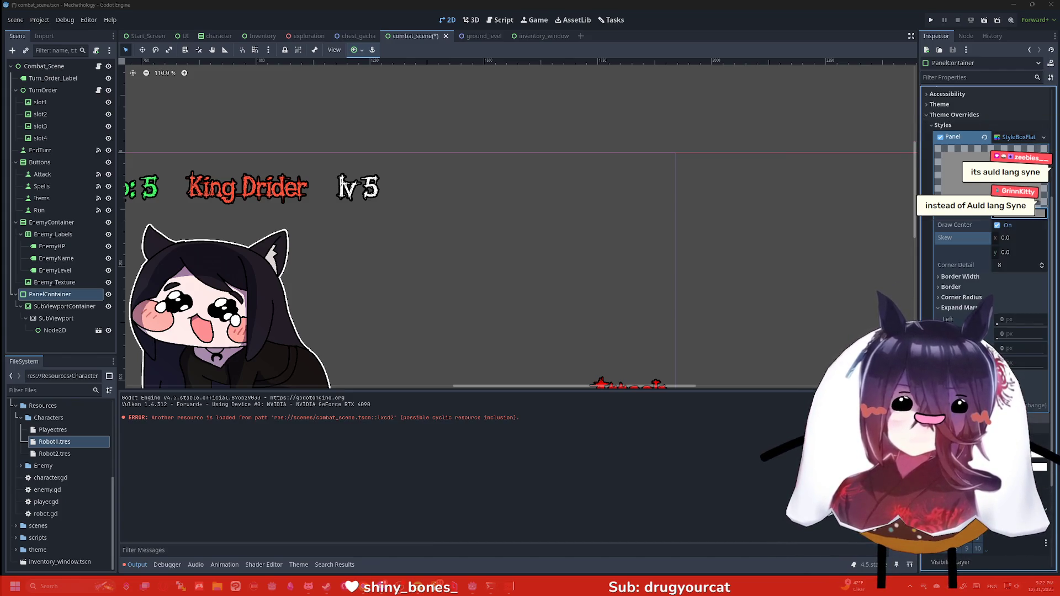
{"action": "key", "text": "alt+Tab"}
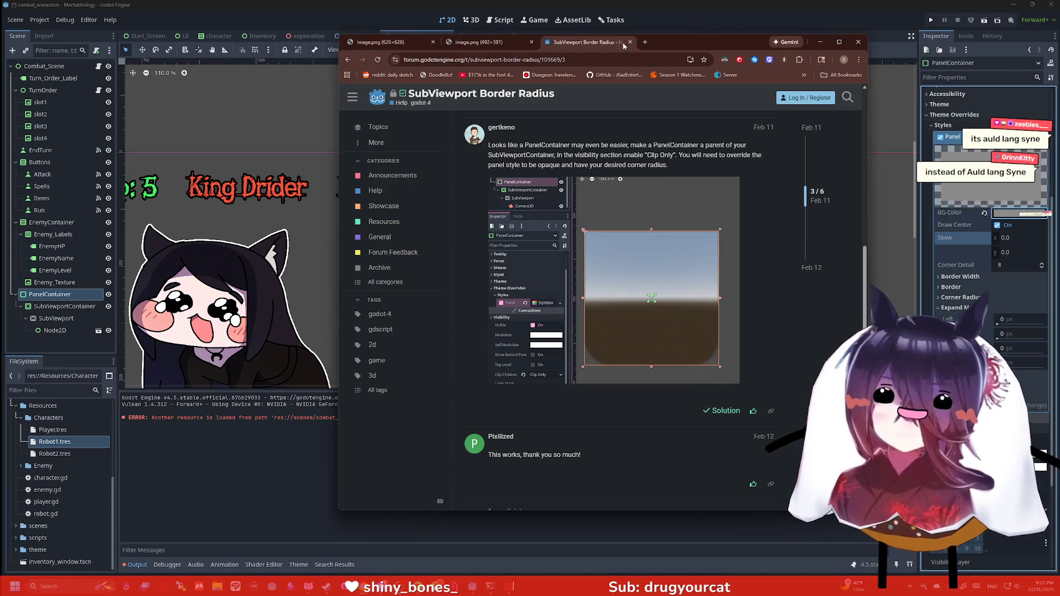
Search Google for 'Auld lang Syne' and play the overview video from 0:46.
{"action": "key", "text": "ctrl+t"}
{"action": "type", "text": "Auld lang Syne"}
{"action": "left_click", "coordinate": [643, 93]}
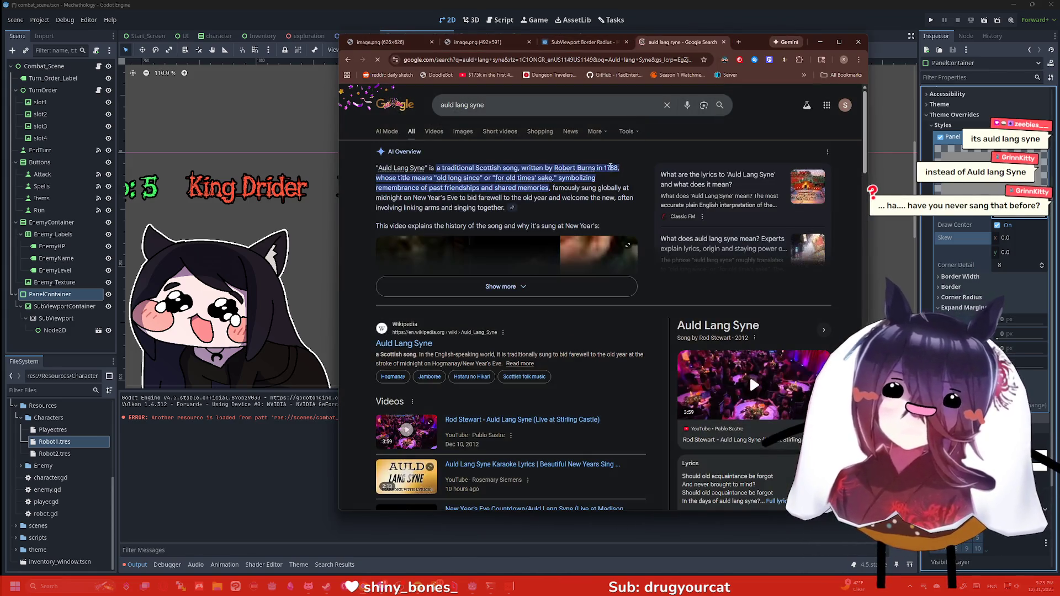
{"action": "scroll", "coordinate": [573, 220], "scroll_direction": "down", "scroll_amount": 1}
{"action": "scroll", "coordinate": [504, 266], "scroll_direction": "up", "scroll_amount": 3}
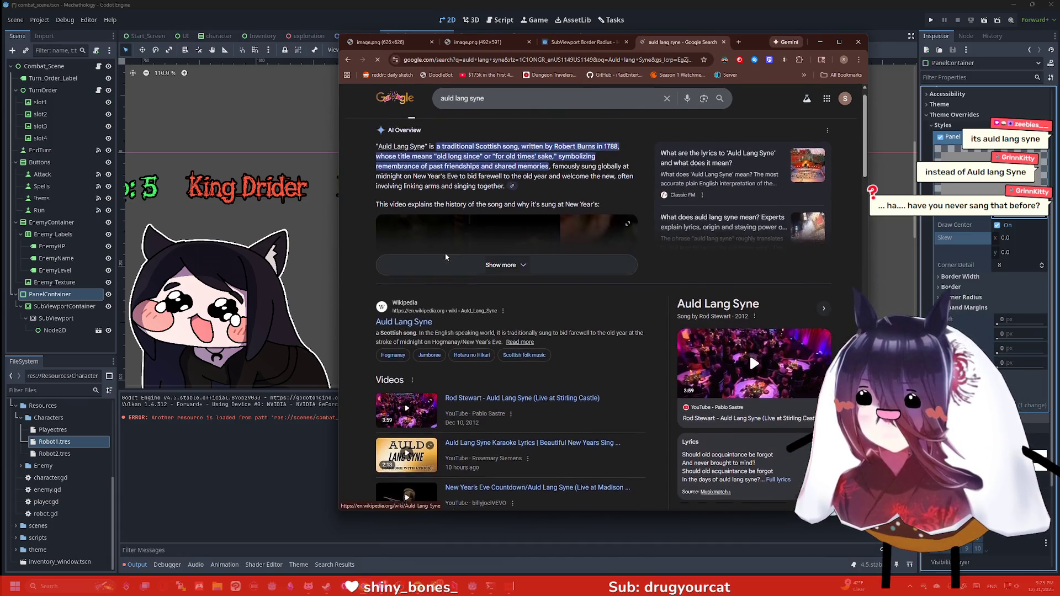
{"action": "left_click", "coordinate": [506, 299]}
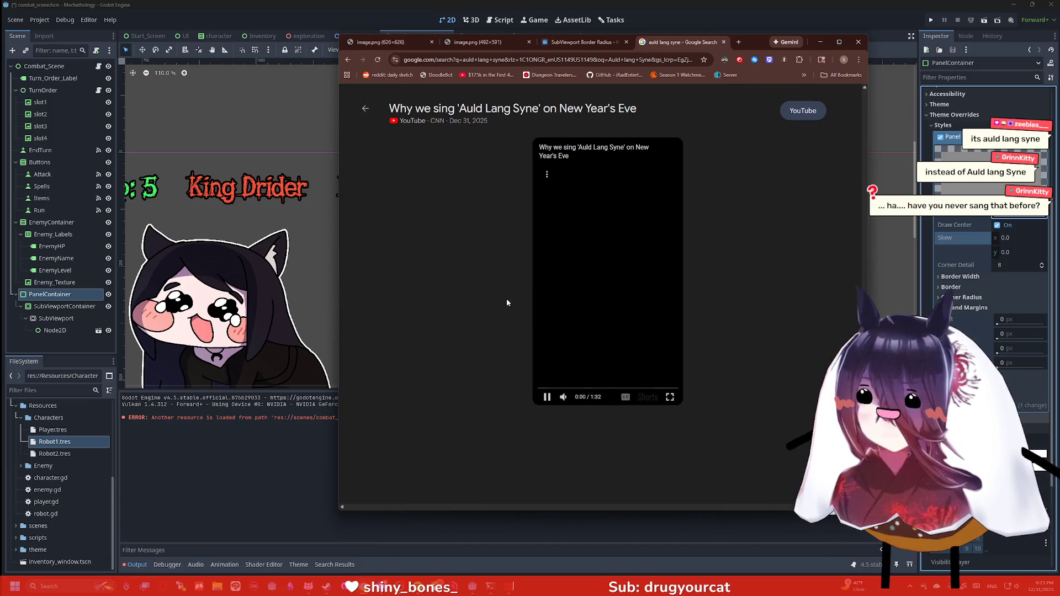
{"action": "mouse_move", "coordinate": [564, 397]}
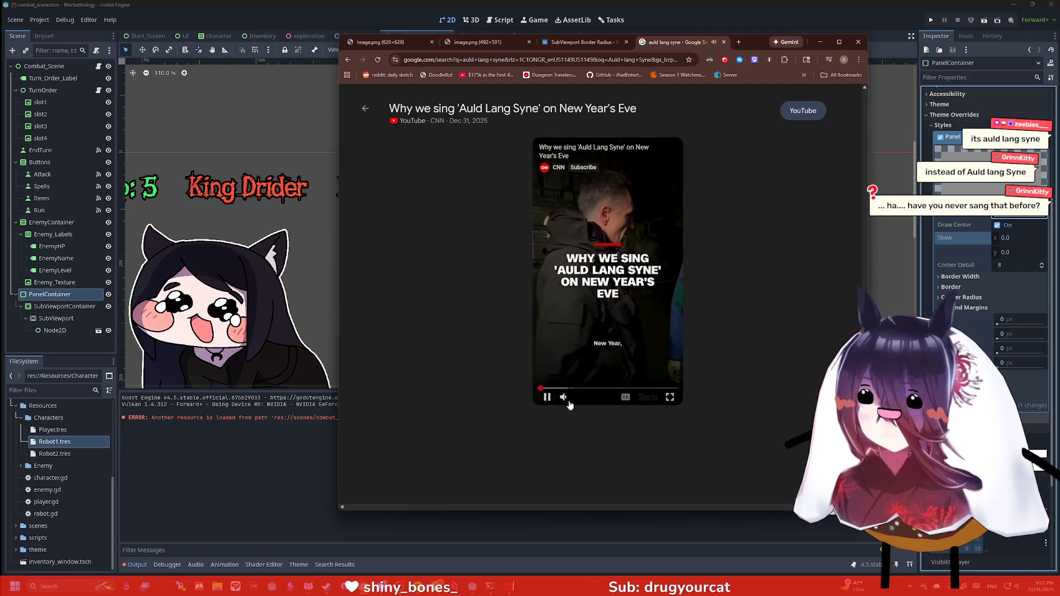
{"action": "left_click", "coordinate": [609, 388]}
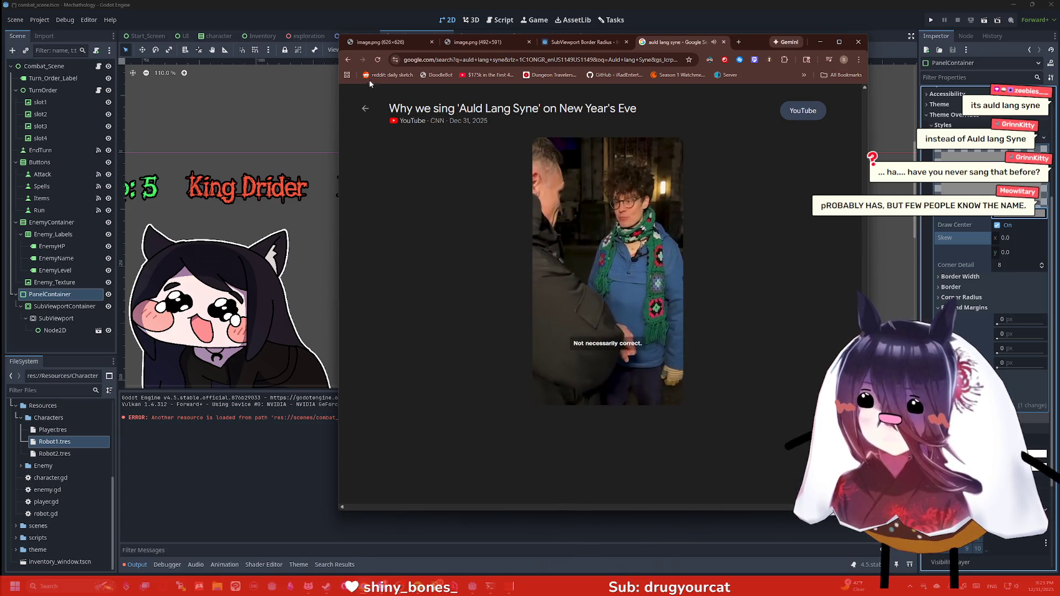
{"action": "left_click", "coordinate": [464, 205]}
Open a Facebook video result, then close that tab.
{"action": "scroll", "coordinate": [464, 206], "scroll_direction": "down", "scroll_amount": 12}
{"action": "scroll", "coordinate": [508, 182], "scroll_direction": "up", "scroll_amount": 3}
{"action": "left_click", "coordinate": [511, 178]}
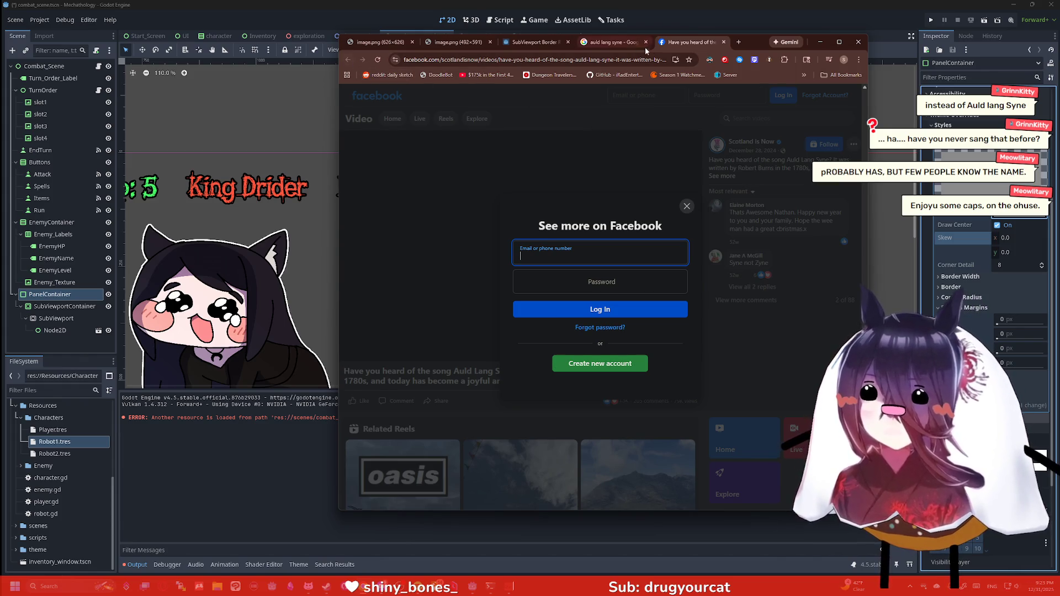
{"action": "left_click", "coordinate": [724, 43]}
Watch Rod Stewart's Auld Lang Syne from 0:20, close the tab and minimize Chrome.
{"action": "scroll", "coordinate": [546, 204], "scroll_direction": "down", "scroll_amount": 10}
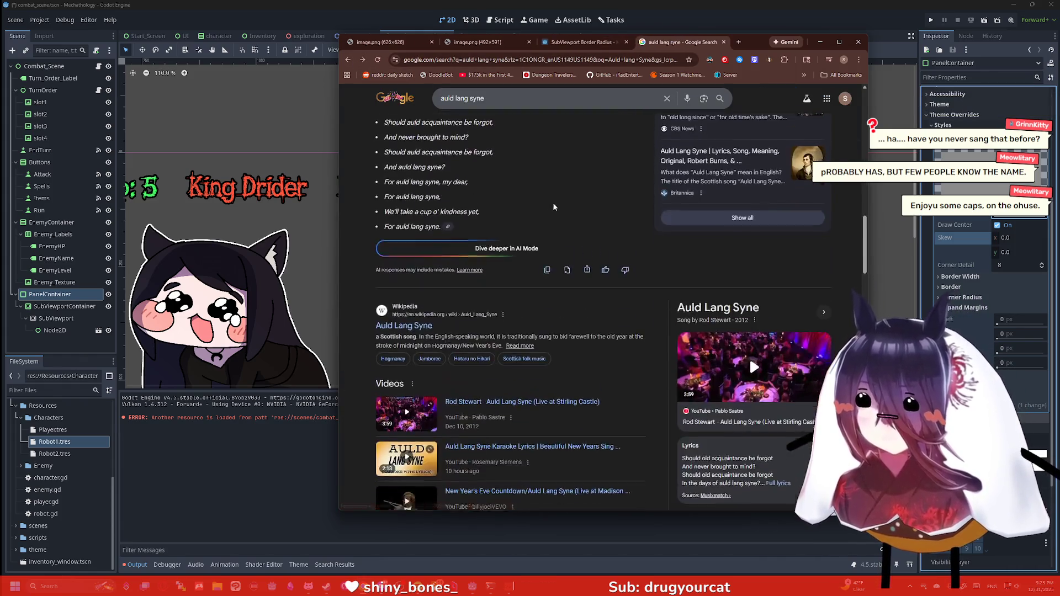
{"action": "scroll", "coordinate": [541, 221], "scroll_direction": "up", "scroll_amount": 1}
{"action": "left_click", "coordinate": [544, 241]}
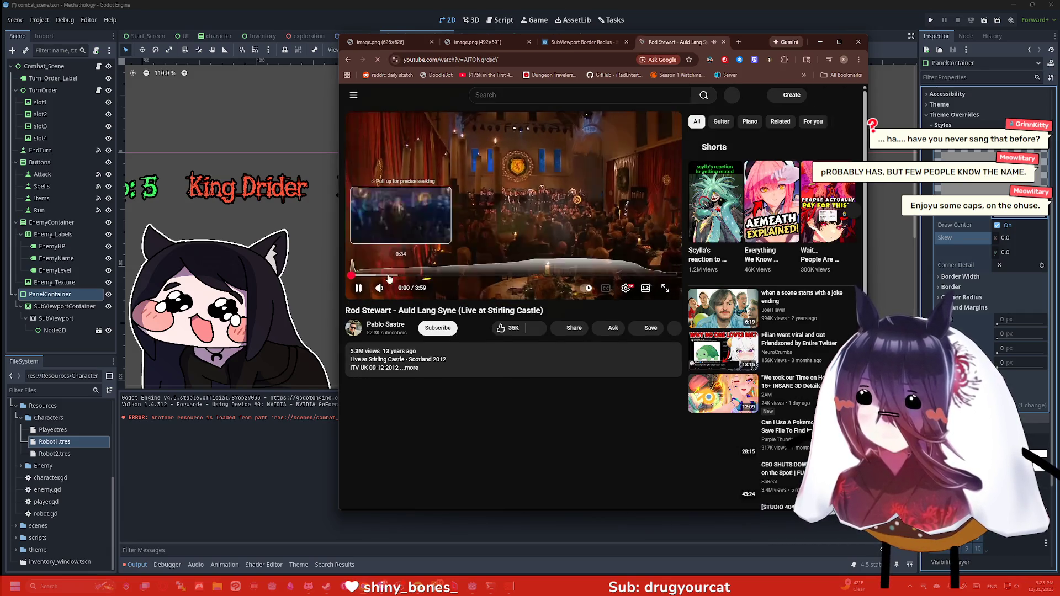
{"action": "left_click_drag", "start_coordinate": [375, 275], "coordinate": [401, 275]}
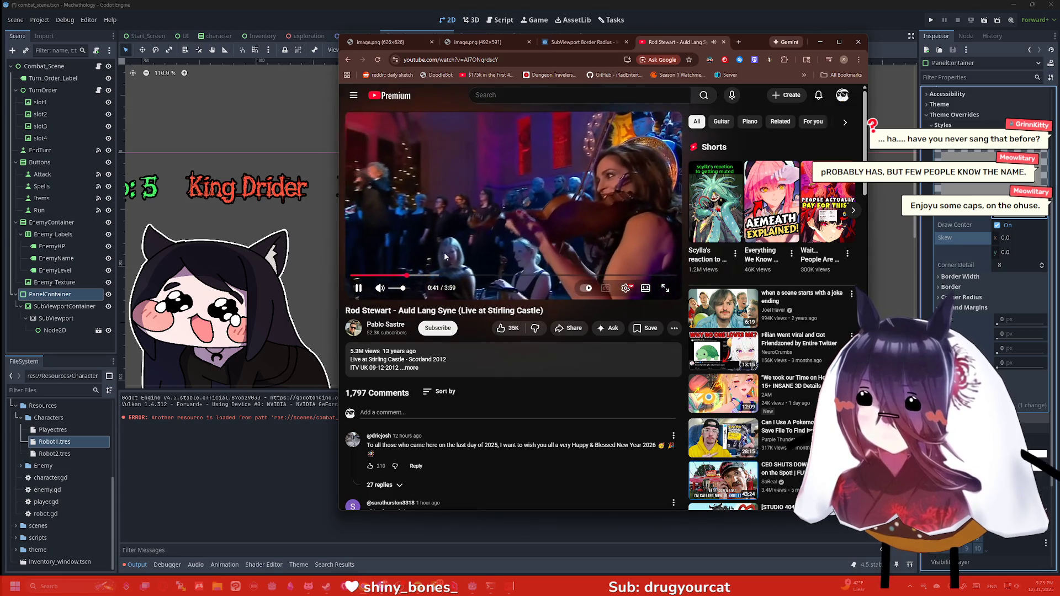
{"action": "left_click", "coordinate": [724, 42]}
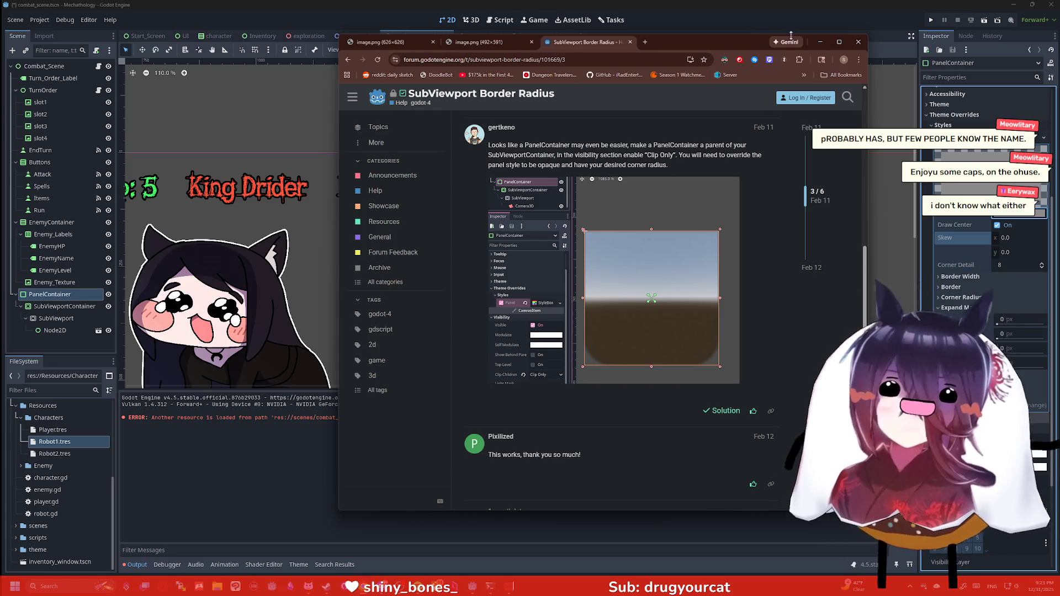
{"action": "left_click", "coordinate": [766, 145]}
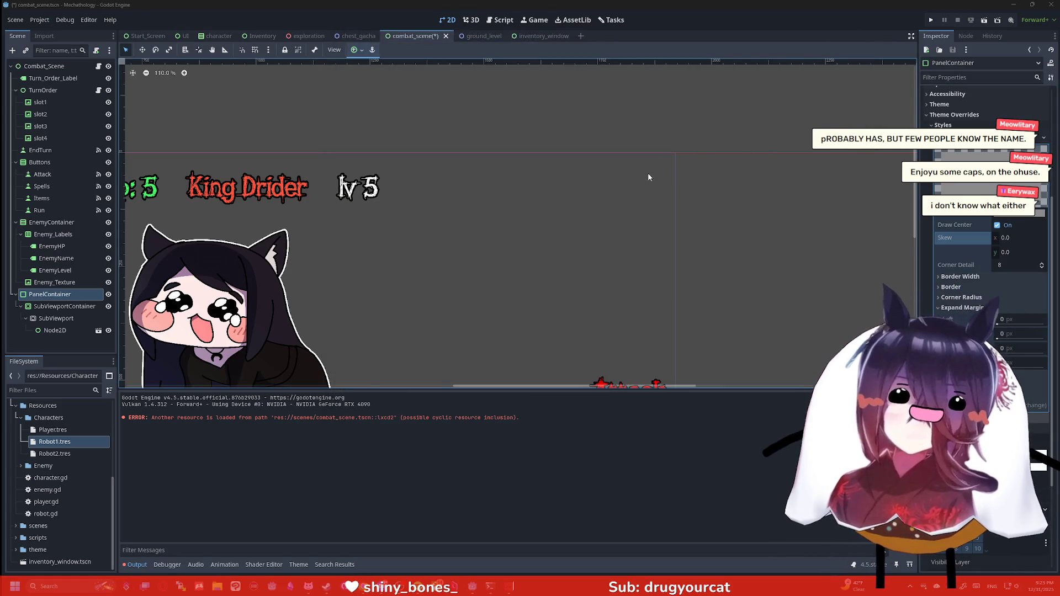
{"action": "scroll", "coordinate": [642, 180], "scroll_direction": "down", "scroll_amount": 2}
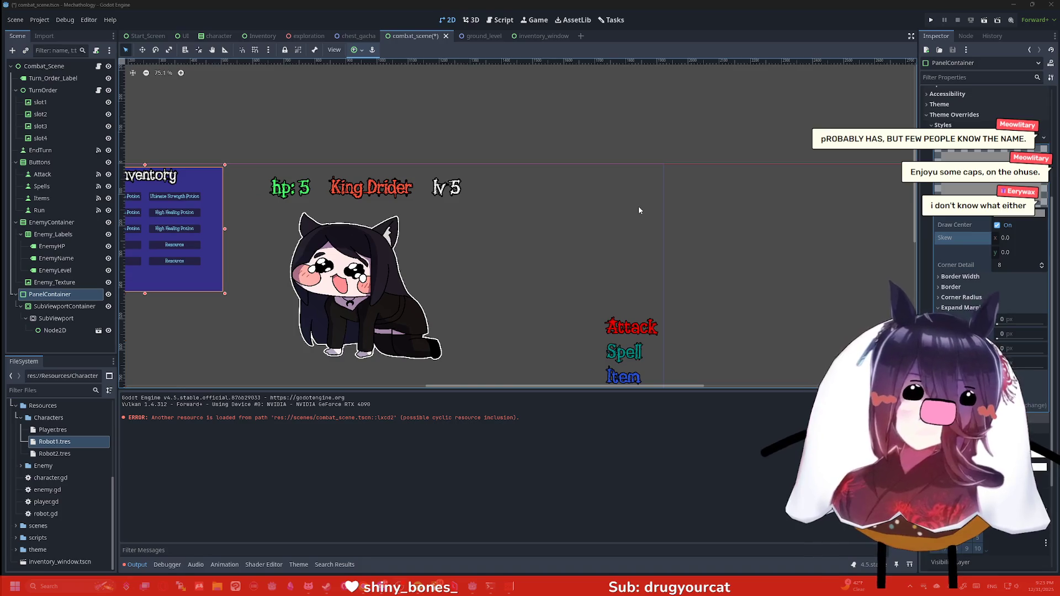
{"action": "scroll", "coordinate": [640, 213], "scroll_direction": "up", "scroll_amount": 1}
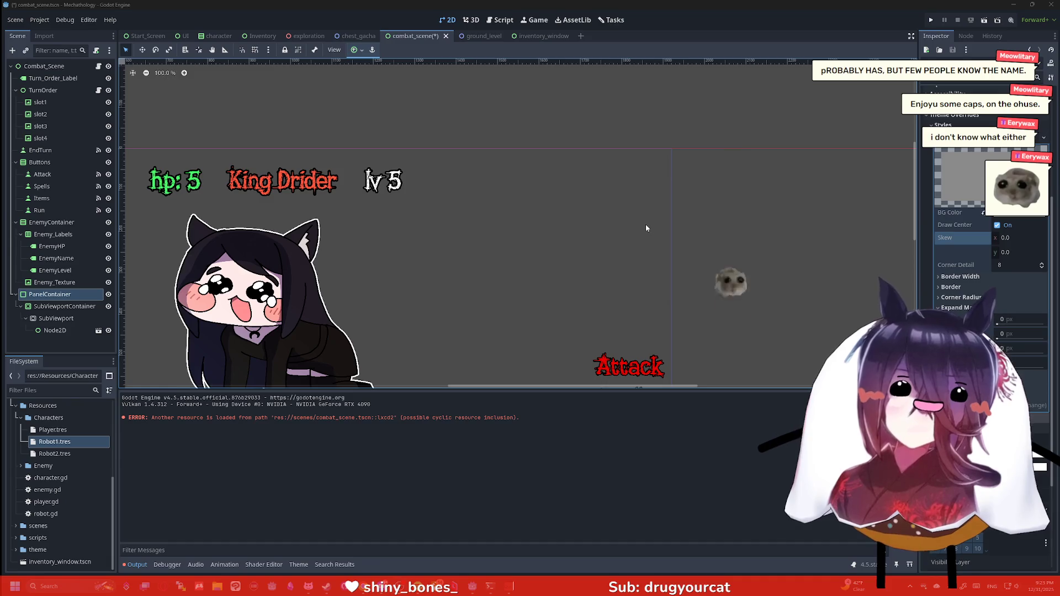
{"action": "mouse_move", "coordinate": [654, 227]}
{"action": "left_mouse_down"}
{"action": "mouse_move", "coordinate": [671, 164]}
{"action": "mouse_move", "coordinate": [660, 187]}
{"action": "left_mouse_up"}
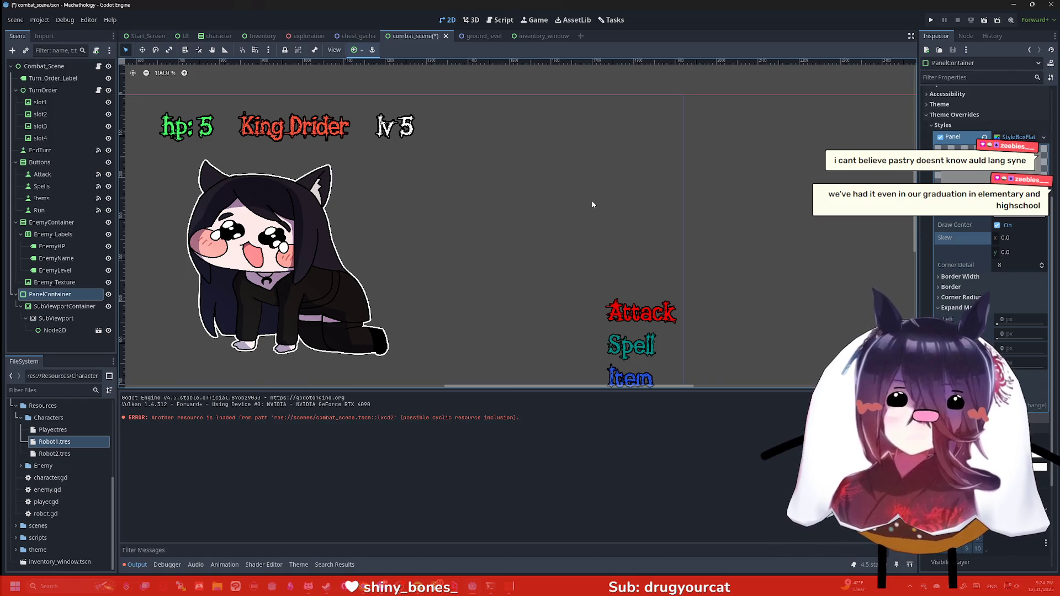
Browse the combat scene tree and select the PanelContainer node.
{"action": "left_click", "coordinate": [72, 302]}
{"action": "left_click", "coordinate": [72, 302]}
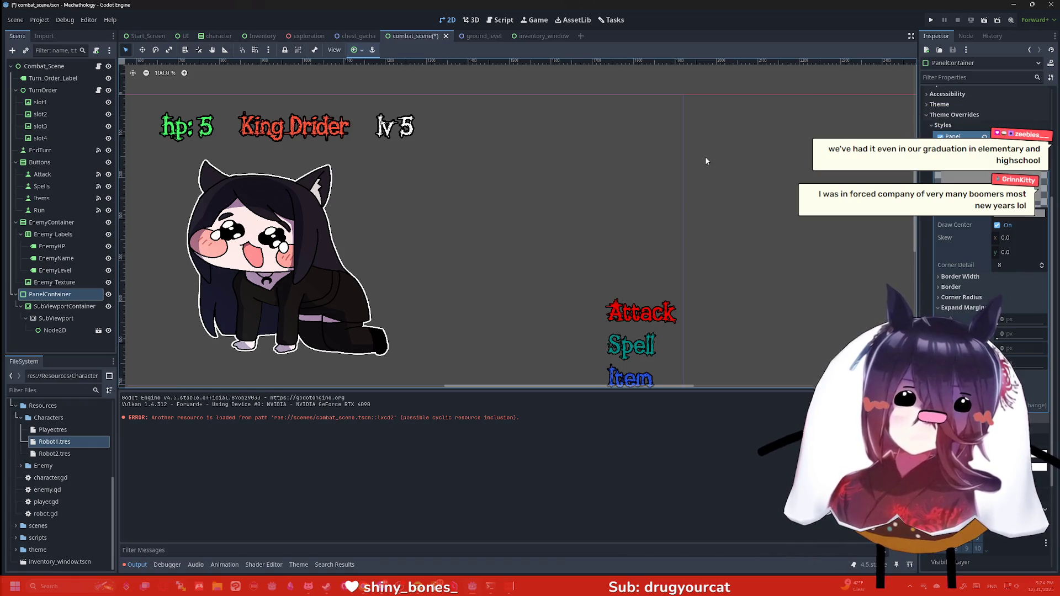
{"action": "left_click", "coordinate": [64, 307]}
{"action": "left_click", "coordinate": [49, 295]}
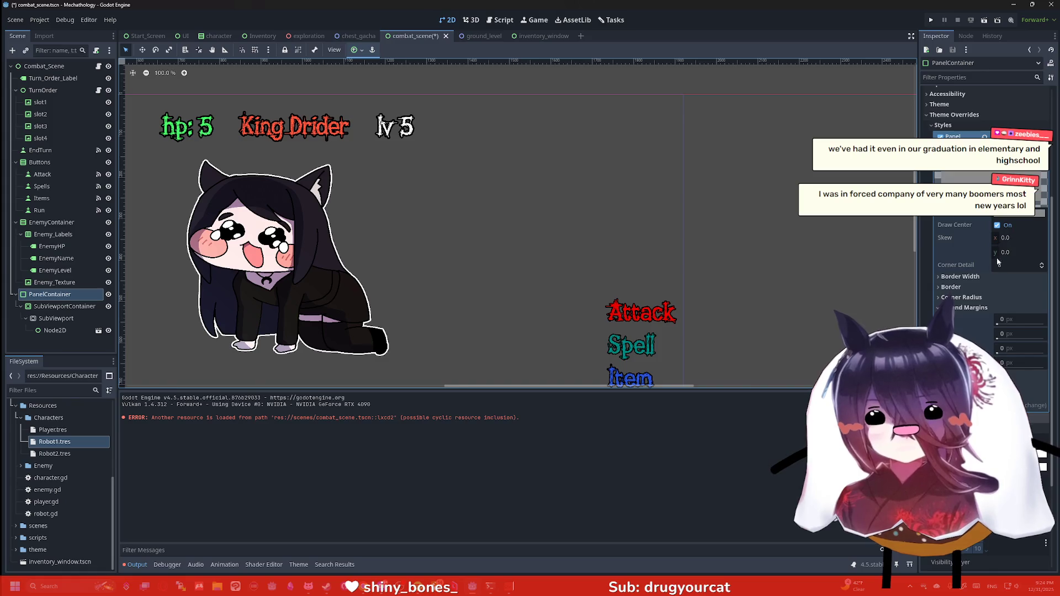
{"action": "scroll", "coordinate": [950, 297], "scroll_direction": "down", "scroll_amount": 3}
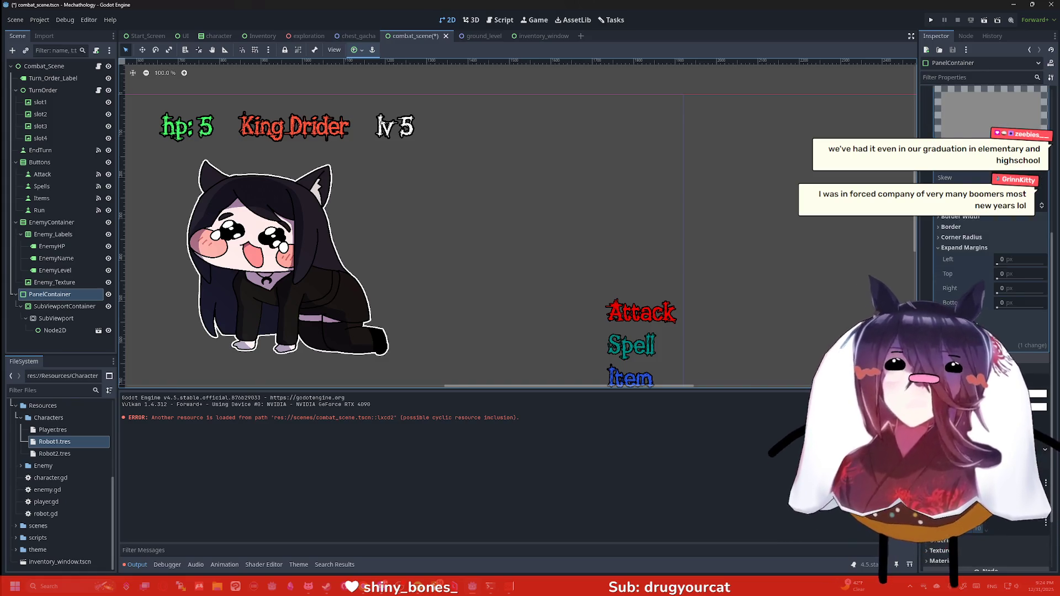
{"action": "scroll", "coordinate": [982, 276], "scroll_direction": "down", "scroll_amount": 3}
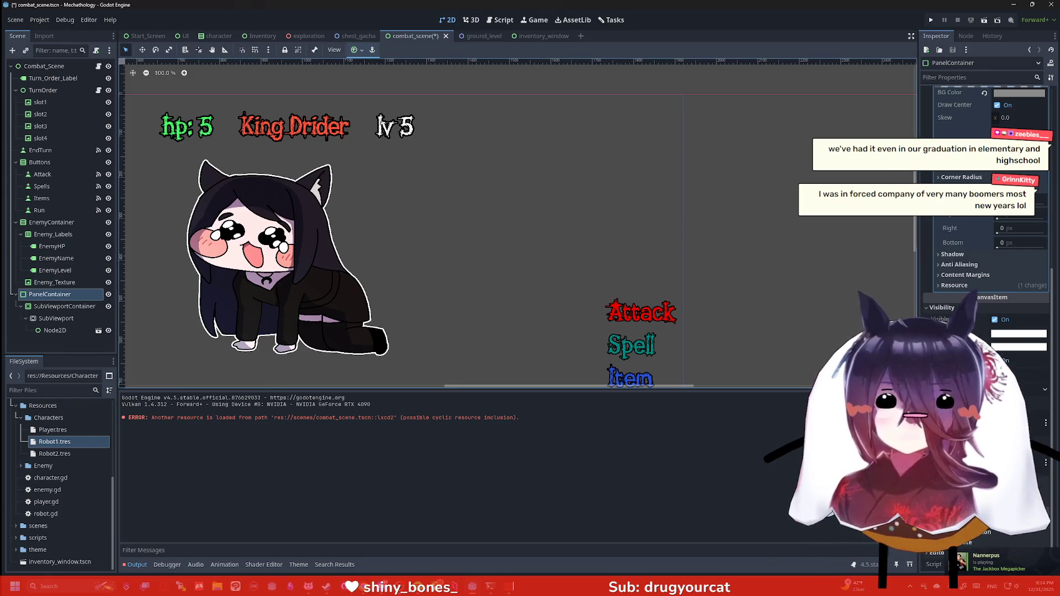
{"action": "left_click", "coordinate": [68, 299]}
{"action": "left_click", "coordinate": [64, 306]}
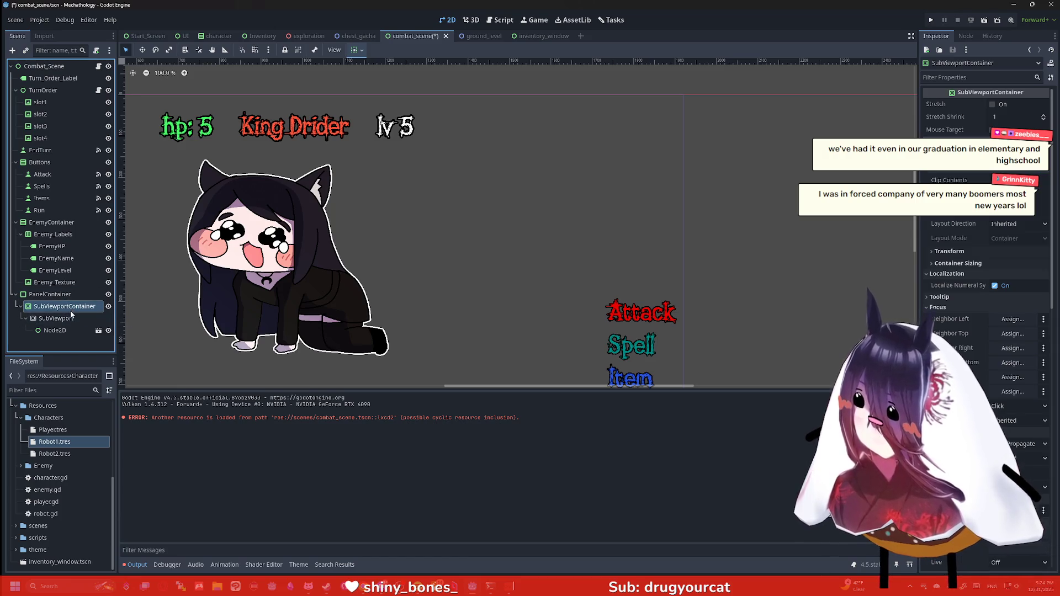
{"action": "left_click", "coordinate": [58, 295]}
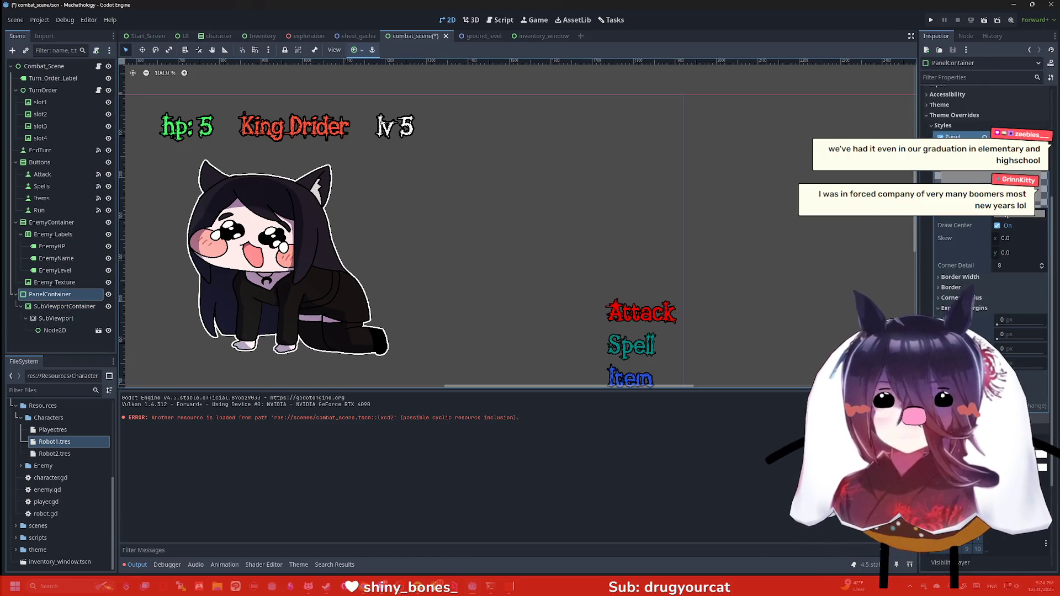
Make the Panel background lavender blue (RGB 124,122,238) and open PanelContainer's context menu.
{"action": "left_click", "coordinate": [1018, 212]}
{"action": "left_click_drag", "start_coordinate": [999, 269], "coordinate": [997, 235]}
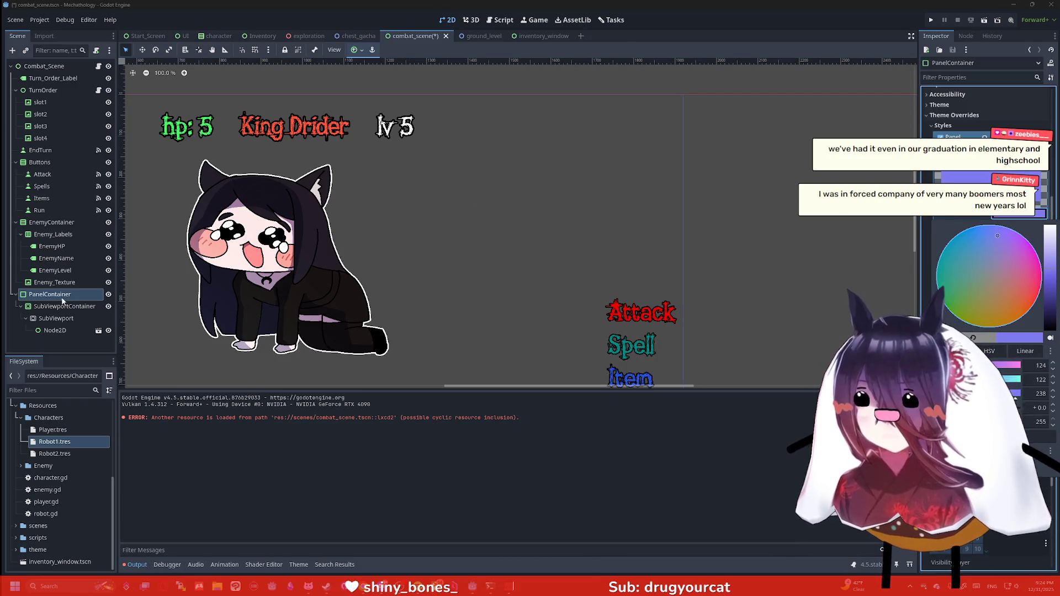
{"action": "left_click", "coordinate": [736, 229]}
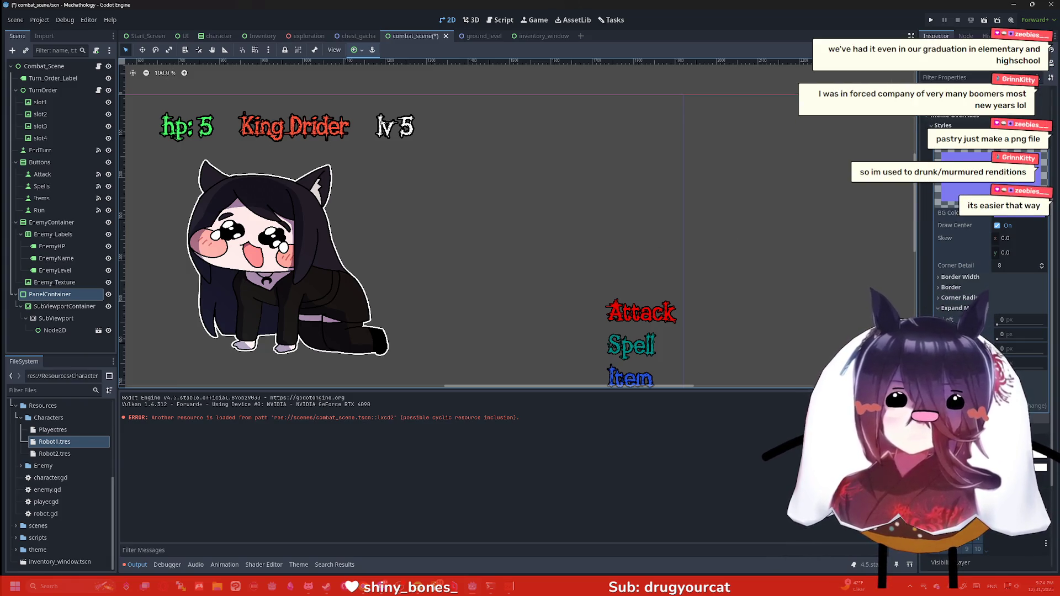
{"action": "scroll", "coordinate": [1019, 304], "scroll_direction": "up", "scroll_amount": 5}
{"action": "scroll", "coordinate": [1019, 296], "scroll_direction": "down", "scroll_amount": 2}
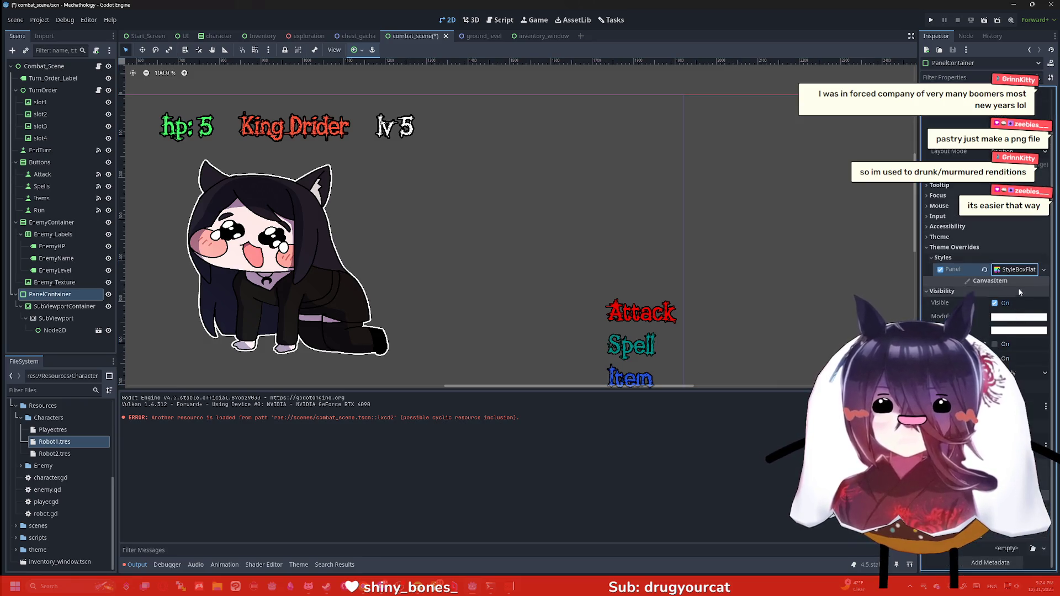
{"action": "left_click", "coordinate": [983, 273]}
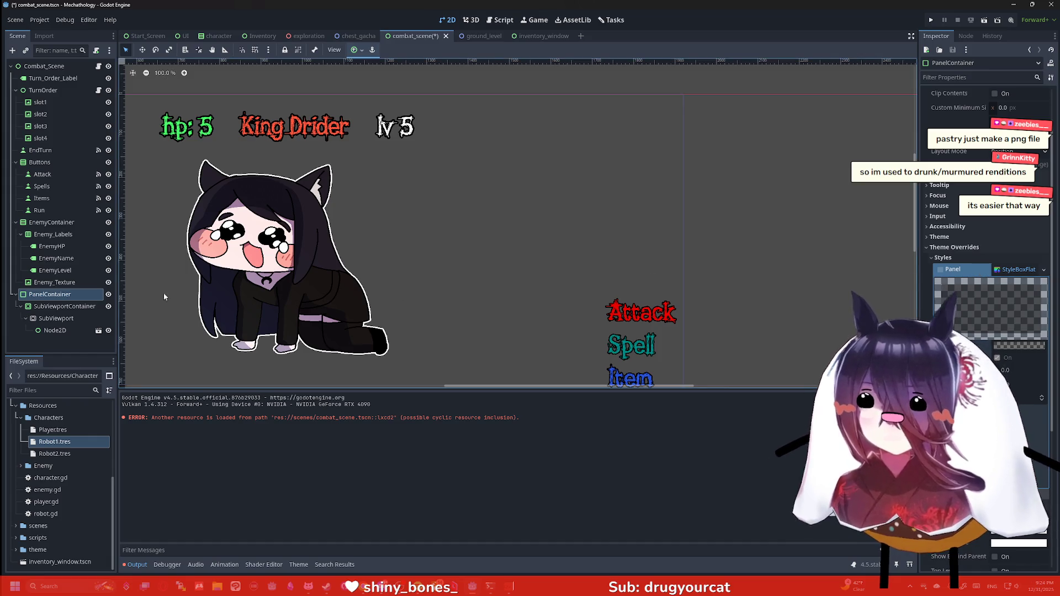
{"action": "left_click", "coordinate": [81, 294]}
{"action": "right_click", "coordinate": [81, 294]}
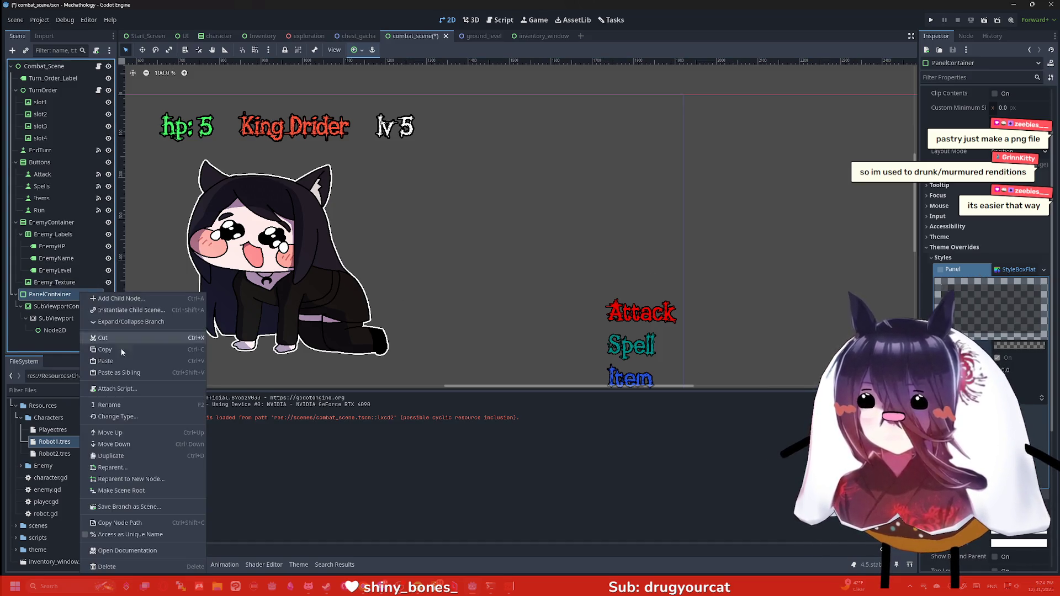
Use Change Type to convert the PanelContainer into a ColorRect.
{"action": "left_click", "coordinate": [122, 416]}
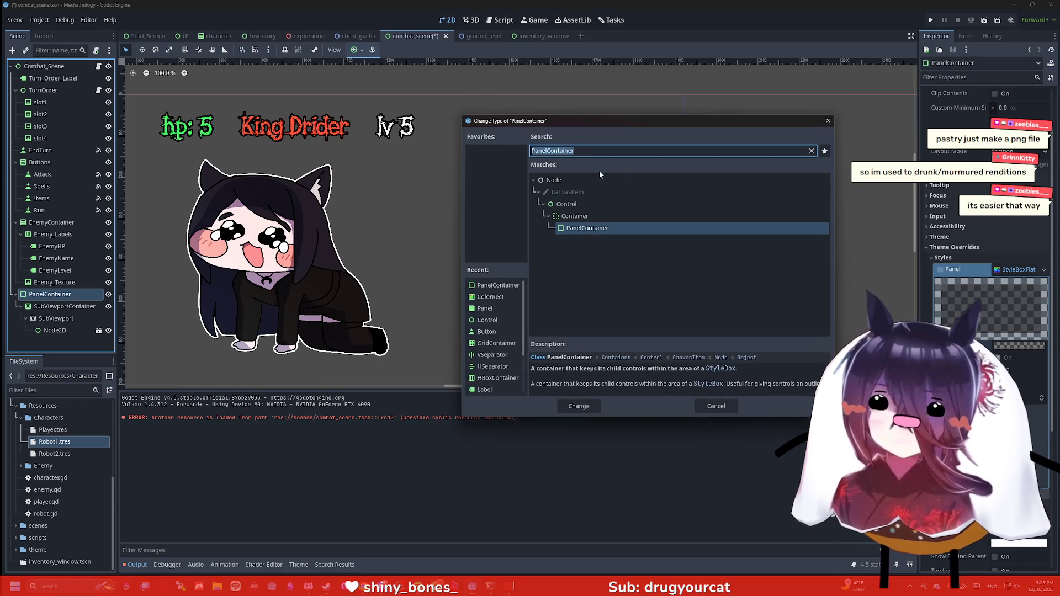
{"action": "key", "text": "BackSpace"}
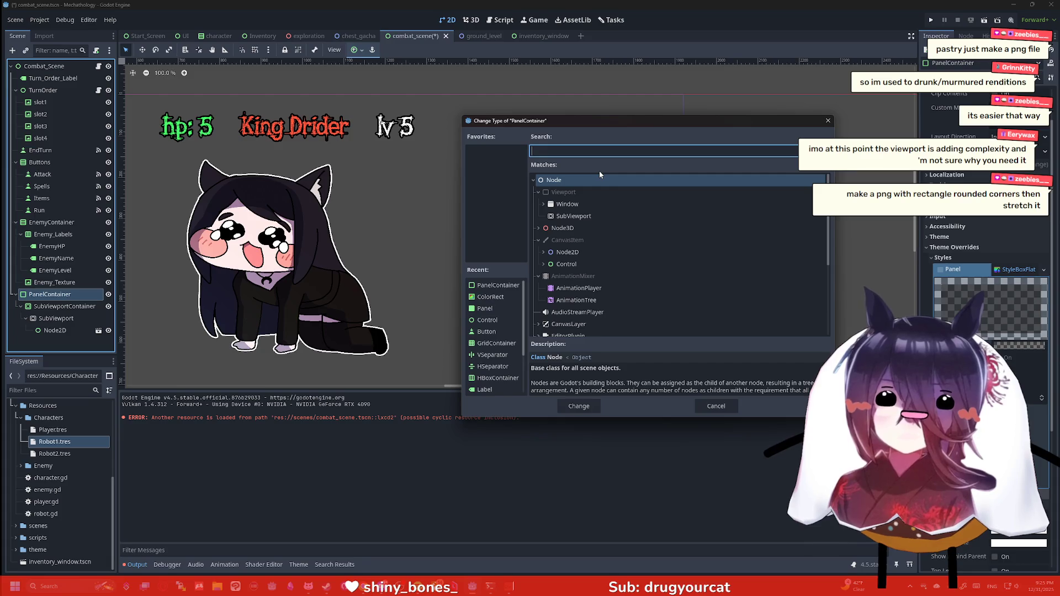
{"action": "type", "text": "colorrect"}
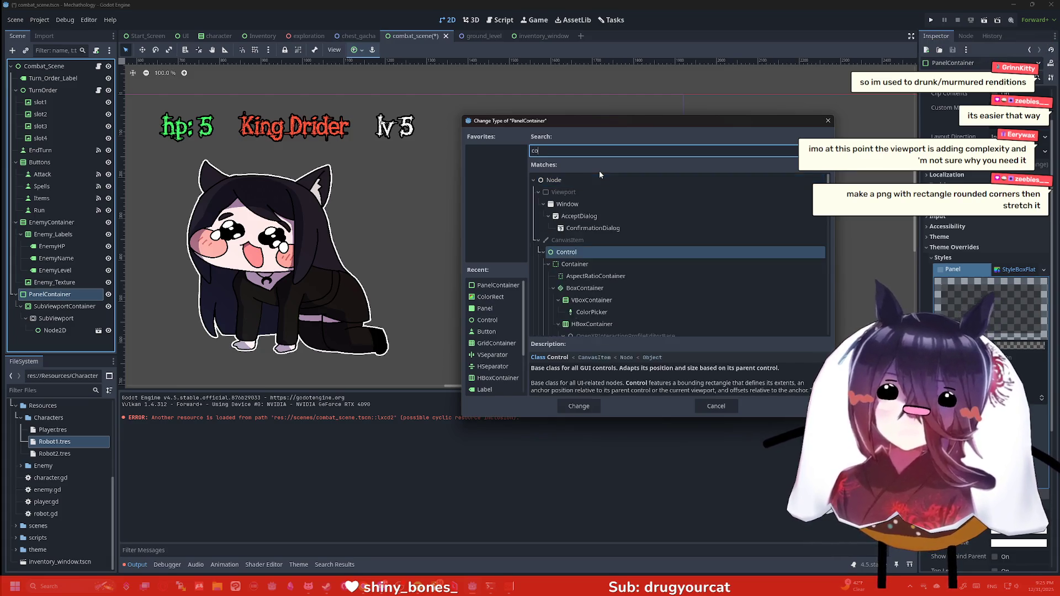
{"action": "key", "text": "Return"}
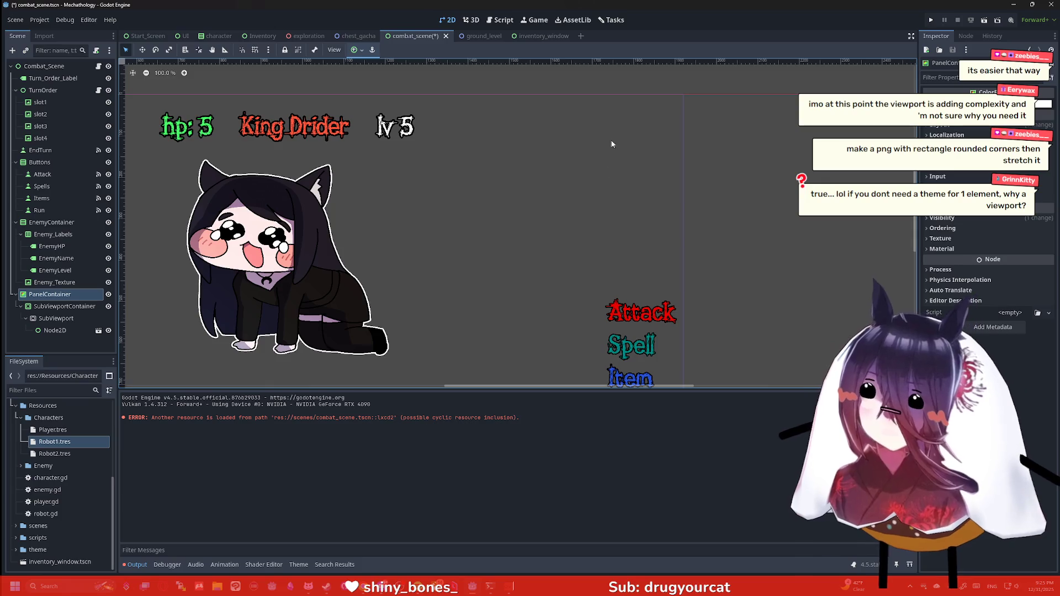
Delete the PanelContainer, SubViewportContainer and SubViewport nodes.
{"action": "left_click", "coordinate": [77, 298]}
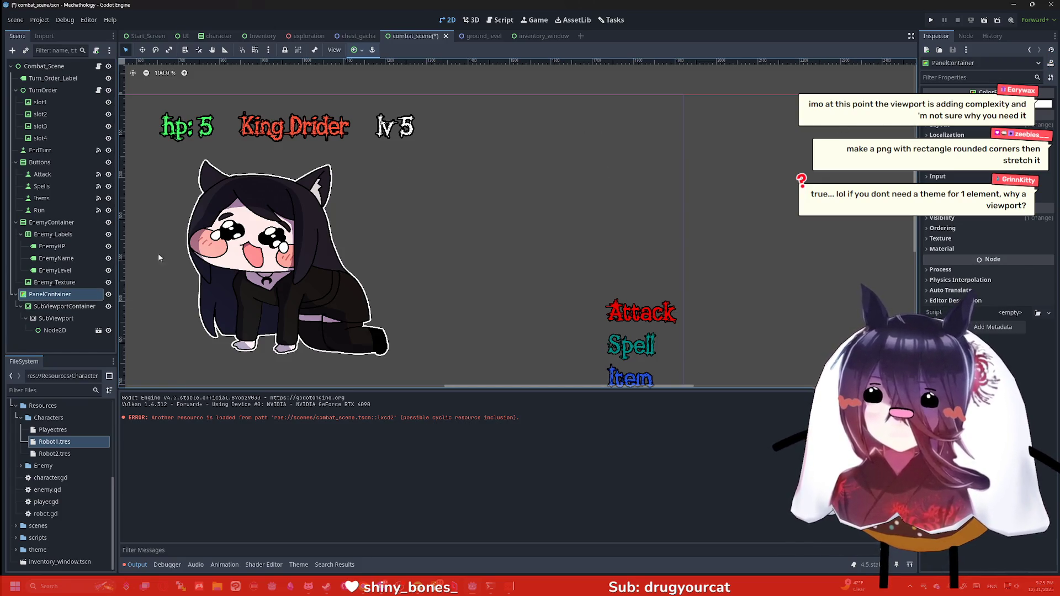
{"action": "left_click", "coordinate": [78, 318], "text": "shift"}
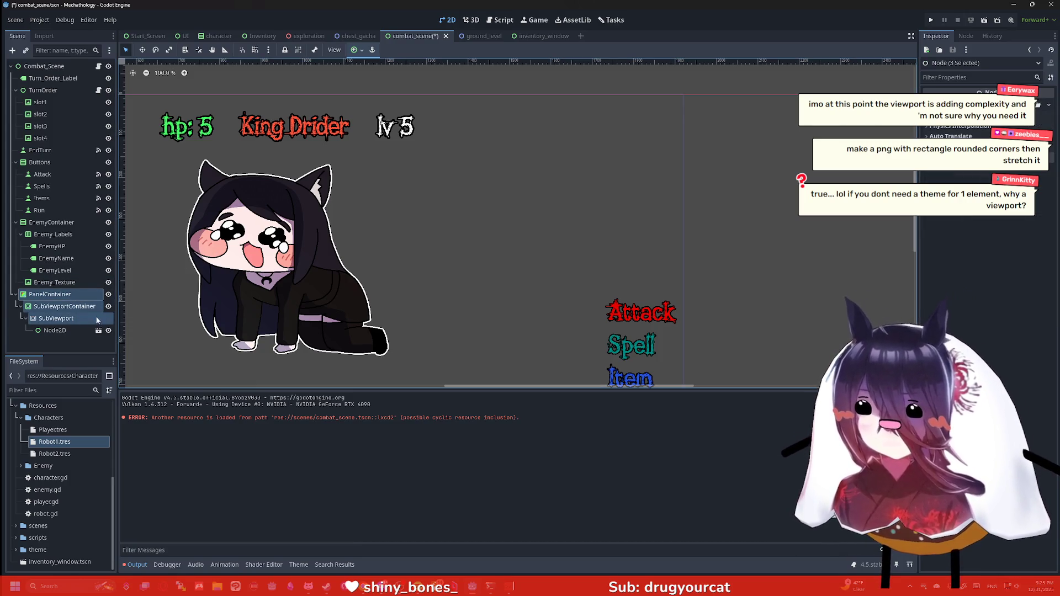
{"action": "key", "text": "Delete"}
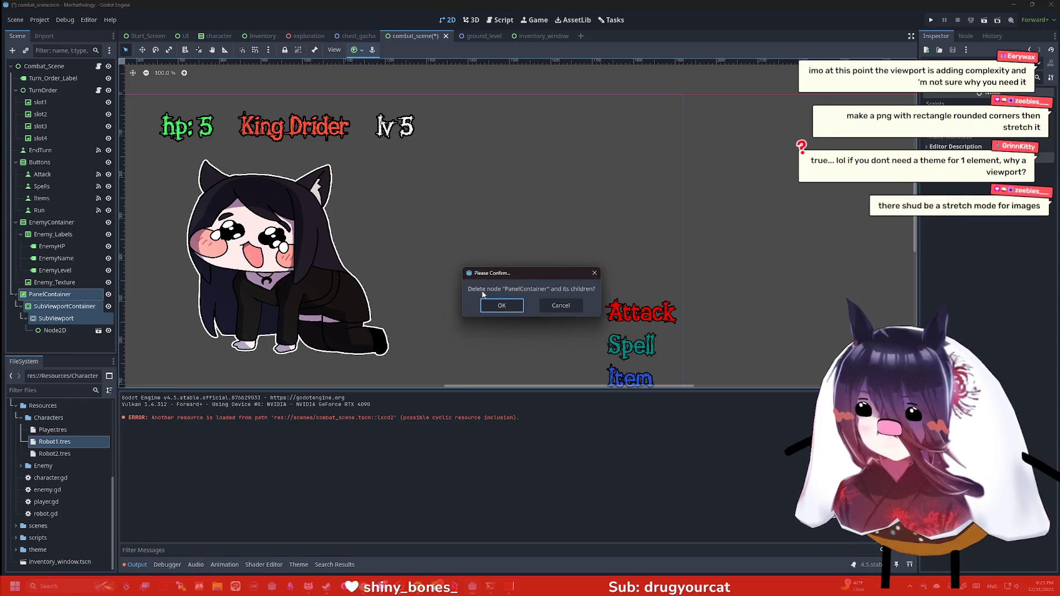
{"action": "key", "text": "Return"}
Instance inventory_window.tscn as a child of Combat_Scene.
{"action": "left_click", "coordinate": [42, 66]}
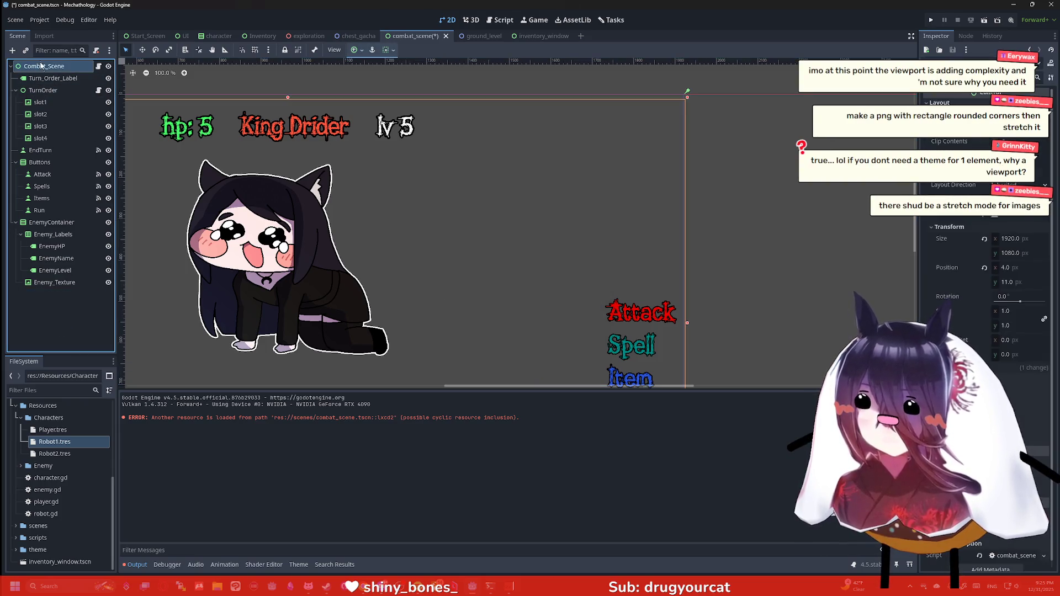
{"action": "left_click", "coordinate": [25, 50]}
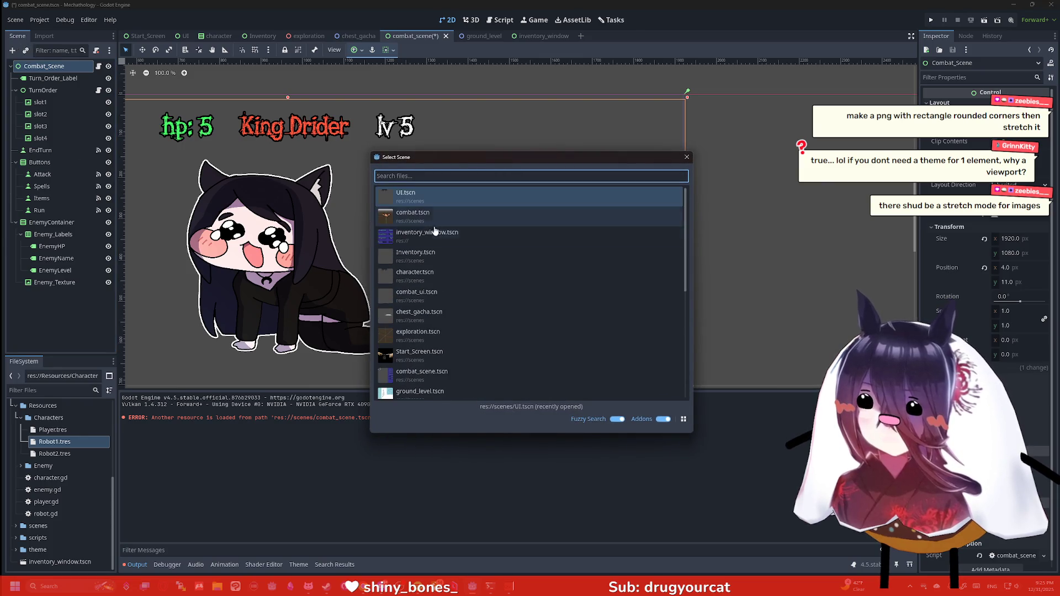
{"action": "double_click", "coordinate": [442, 227]}
{"action": "scroll", "coordinate": [305, 239], "scroll_direction": "down", "scroll_amount": 4}
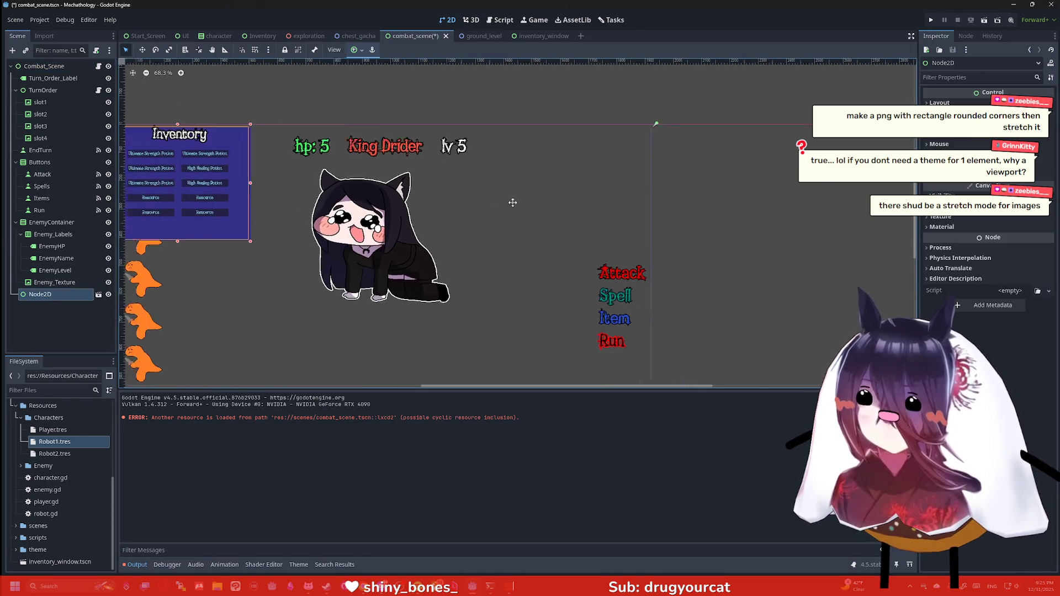
{"action": "left_click_drag", "start_coordinate": [285, 193], "coordinate": [663, 199]}
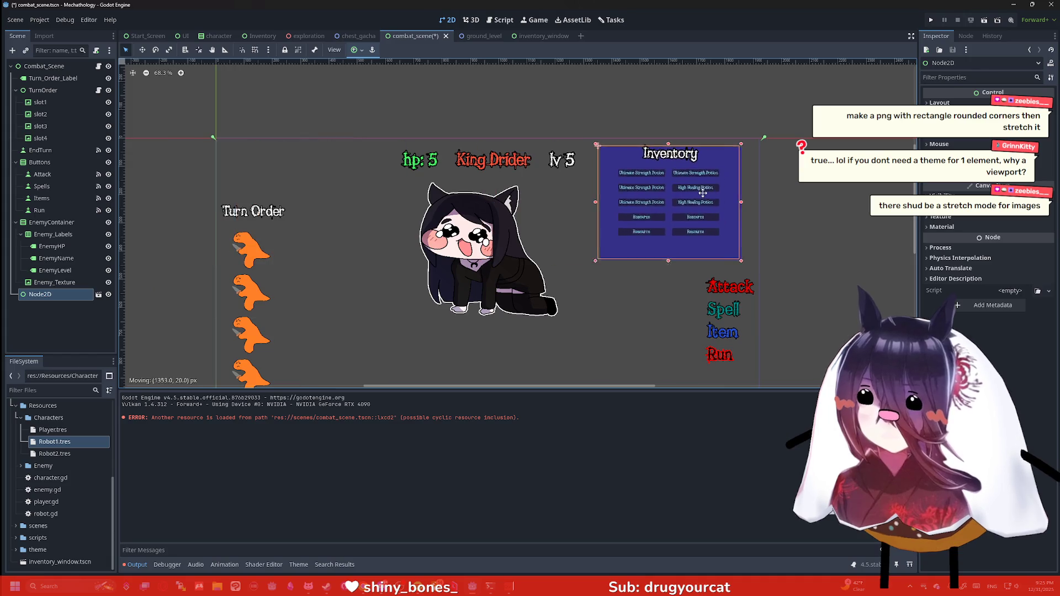
Anchor the inventory to the Top Right preset, then switch to the inventory_window scene.
{"action": "left_click", "coordinate": [356, 50]}
{"action": "left_click", "coordinate": [389, 81]}
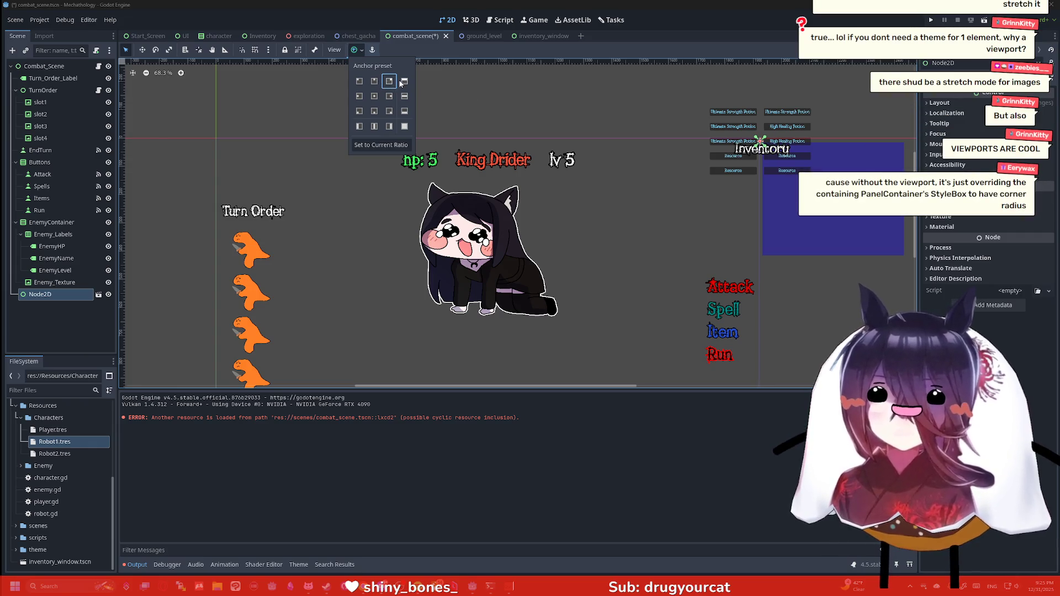
{"action": "scroll", "coordinate": [847, 167], "scroll_direction": "up", "scroll_amount": 4}
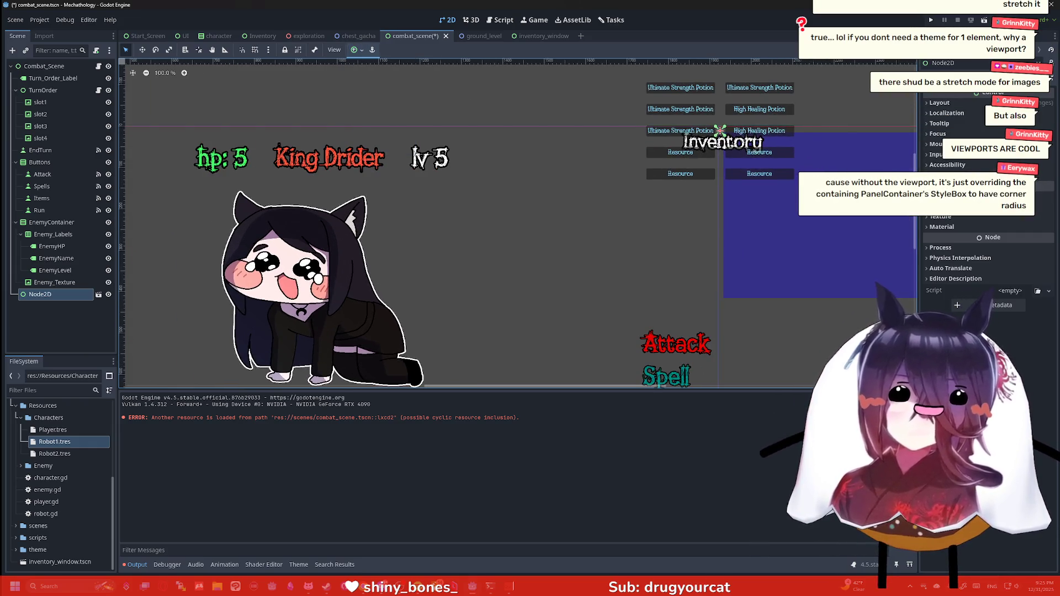
{"action": "left_click_drag", "start_coordinate": [833, 206], "coordinate": [740, 229]}
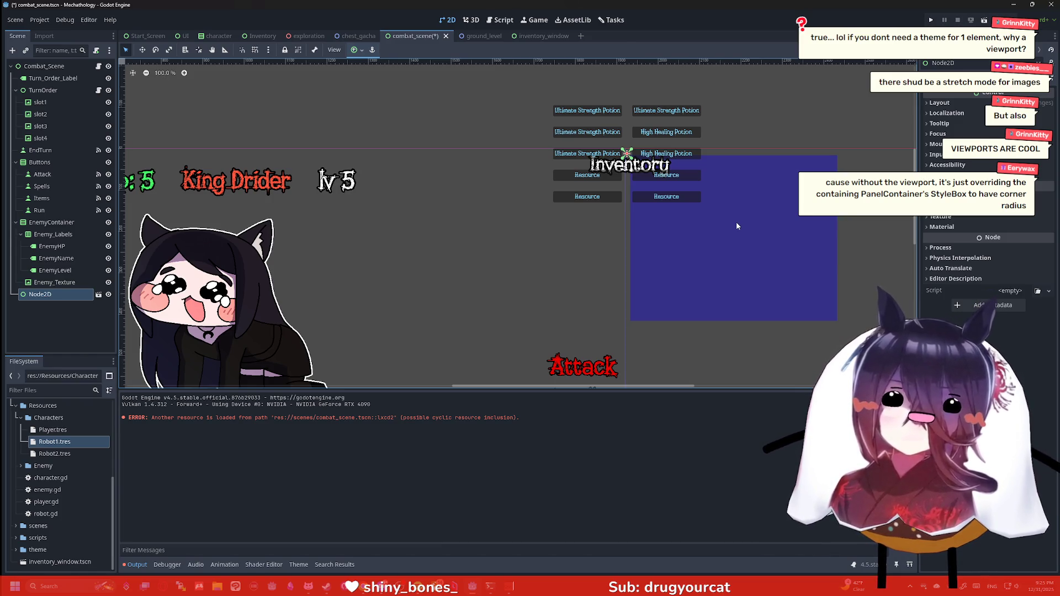
{"action": "left_click", "coordinate": [356, 50]}
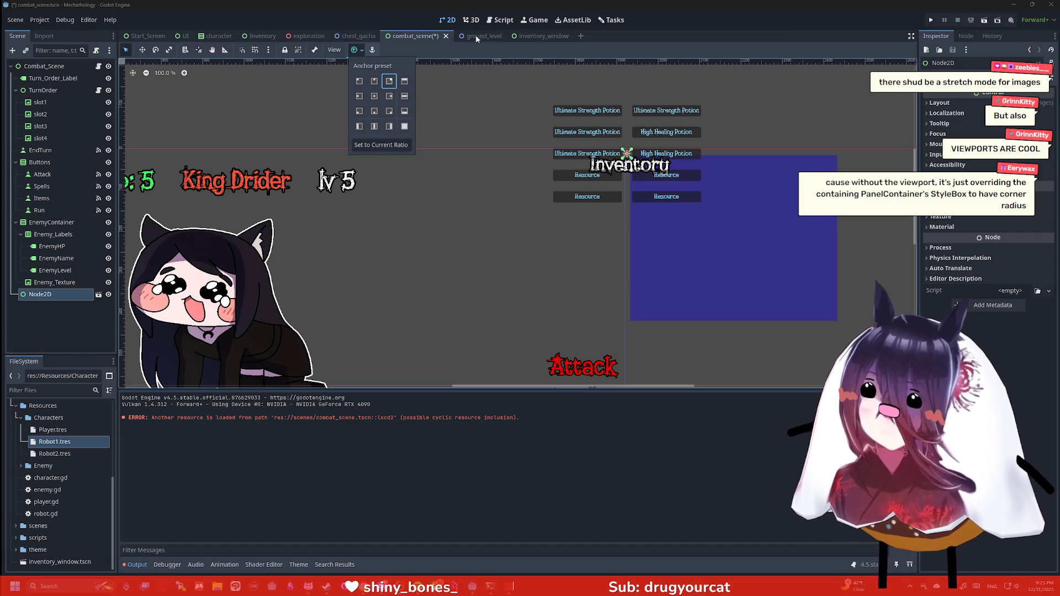
{"action": "left_click", "coordinate": [538, 36]}
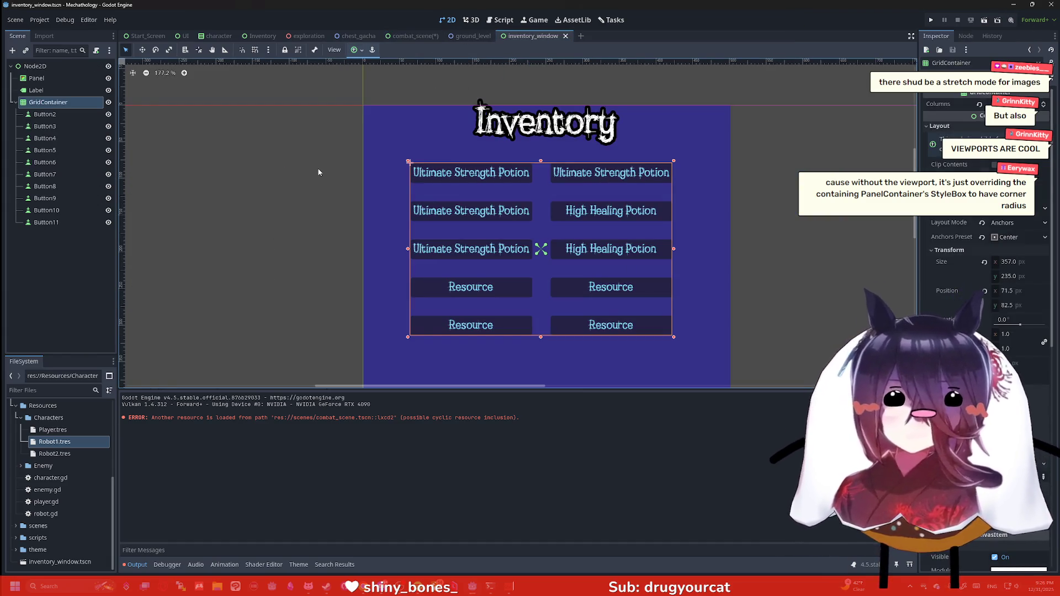
In combat_scene, select the instanced inventory node and open its anchor presets.
{"action": "left_click", "coordinate": [318, 172]}
{"action": "scroll", "coordinate": [322, 175], "scroll_direction": "down", "scroll_amount": 2}
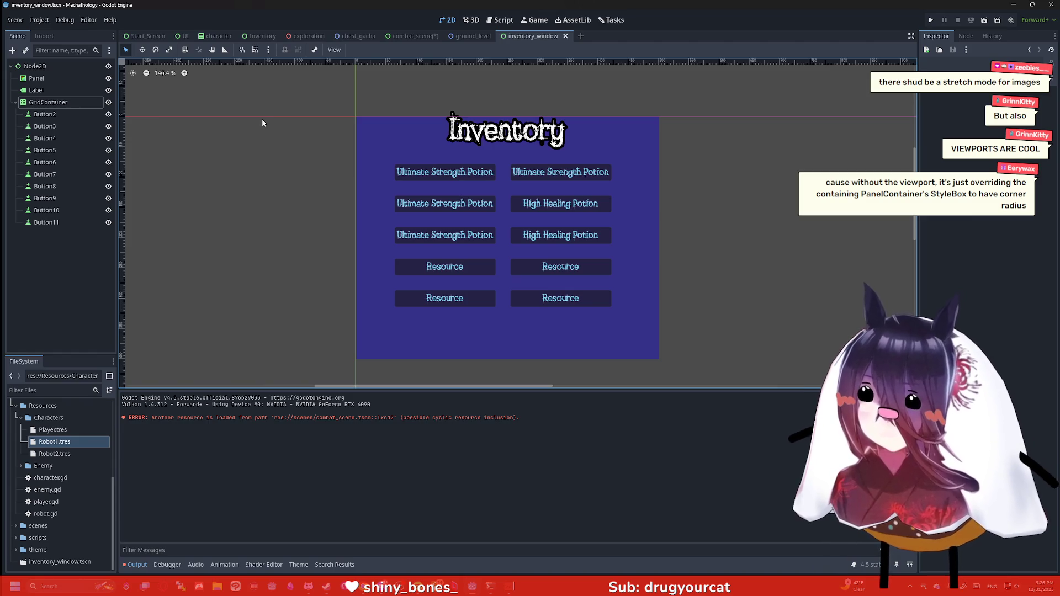
{"action": "left_click", "coordinate": [472, 36]}
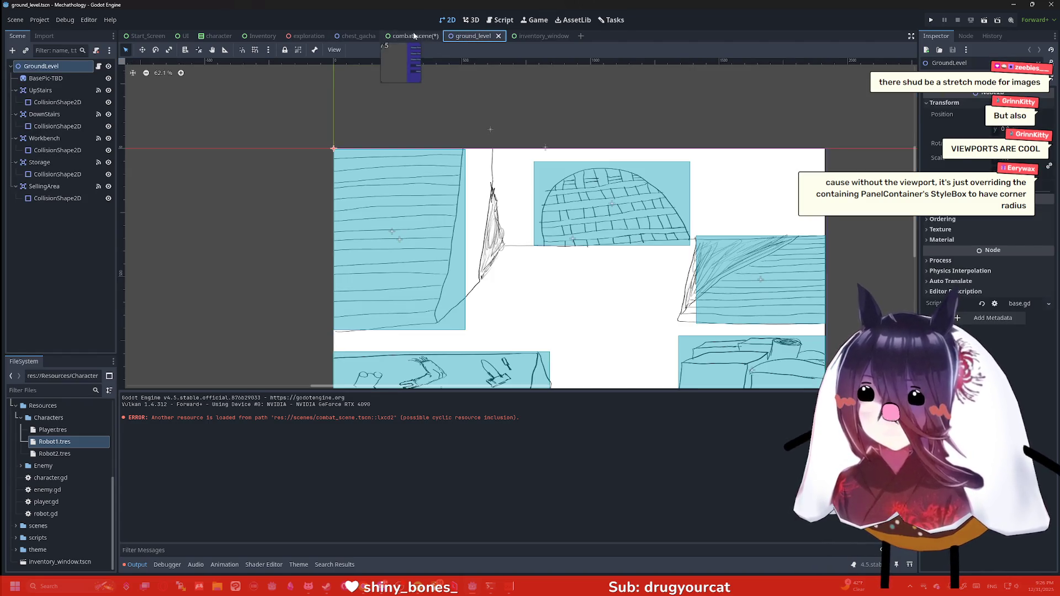
{"action": "left_click", "coordinate": [414, 36]}
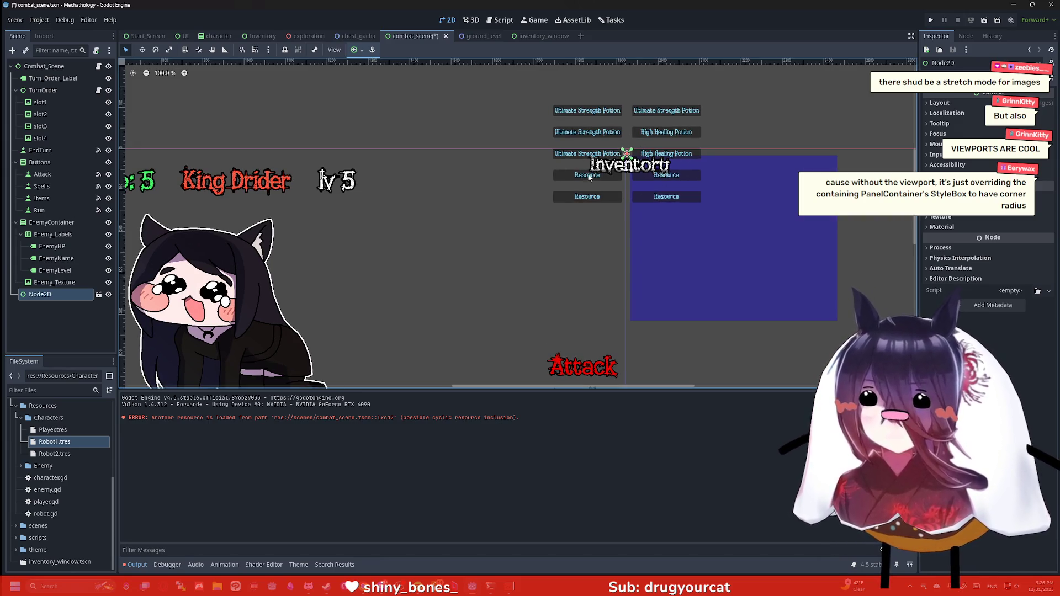
{"action": "left_click", "coordinate": [59, 294]}
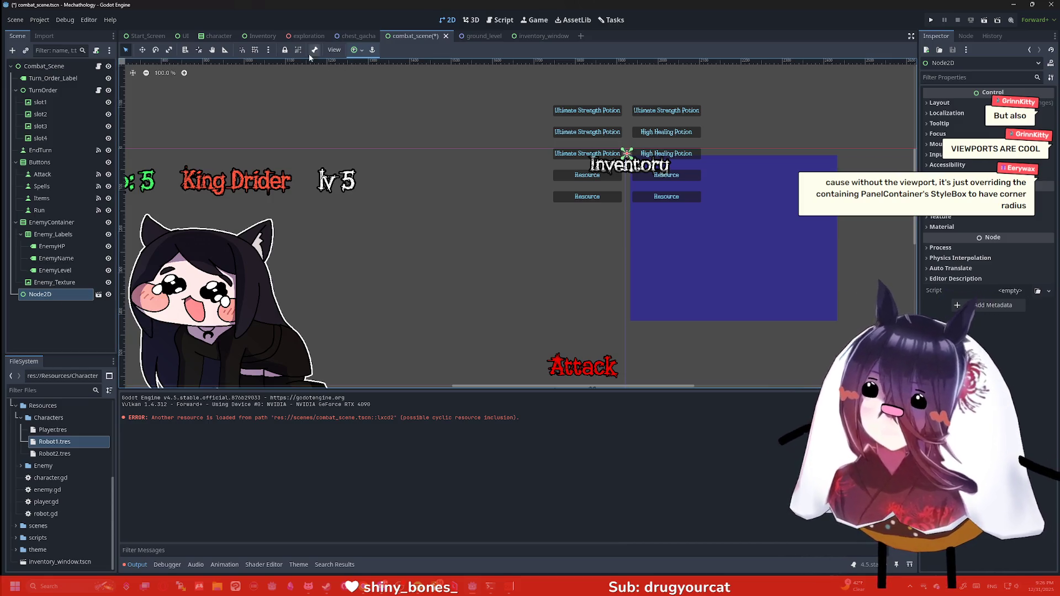
{"action": "left_click", "coordinate": [356, 49]}
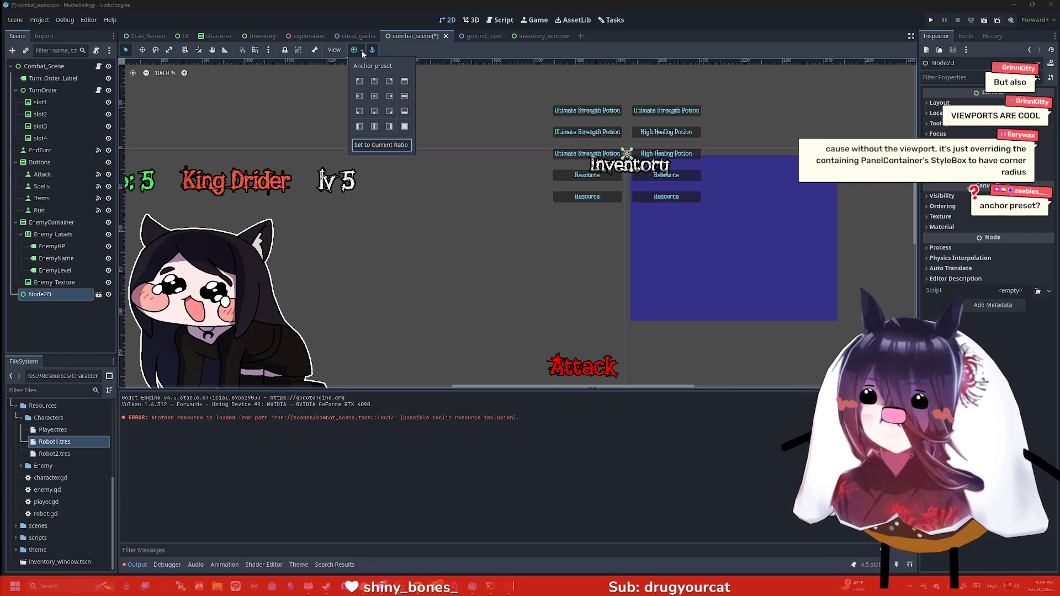
In inventory_window, nudge the Inventory title and anchor the Node2D root Top Left.
{"action": "left_click", "coordinate": [533, 36]}
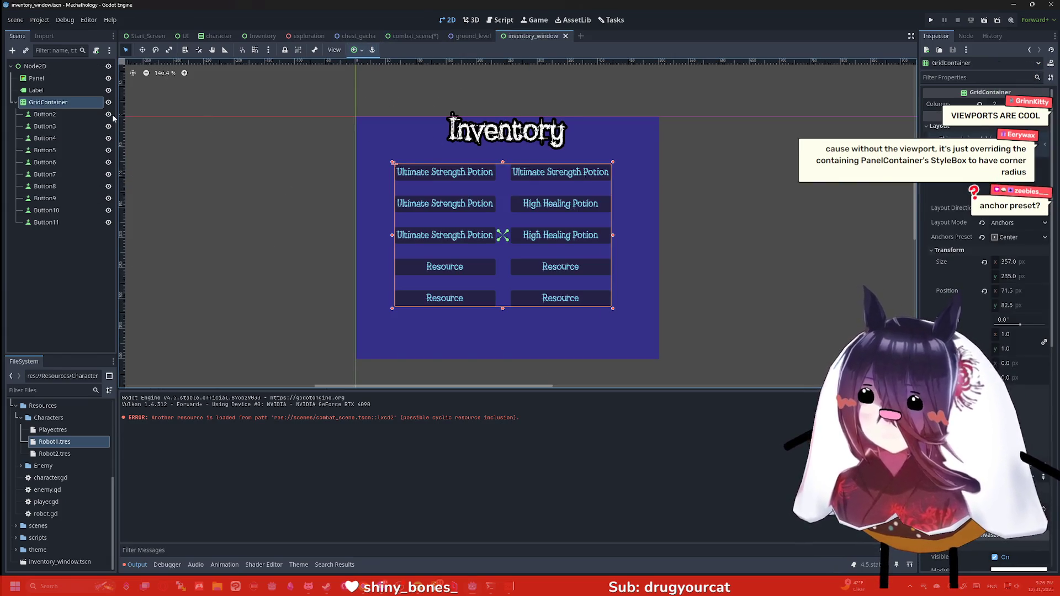
{"action": "left_click", "coordinate": [61, 90]}
{"action": "left_click", "coordinate": [57, 80]}
{"action": "left_click", "coordinate": [60, 67]}
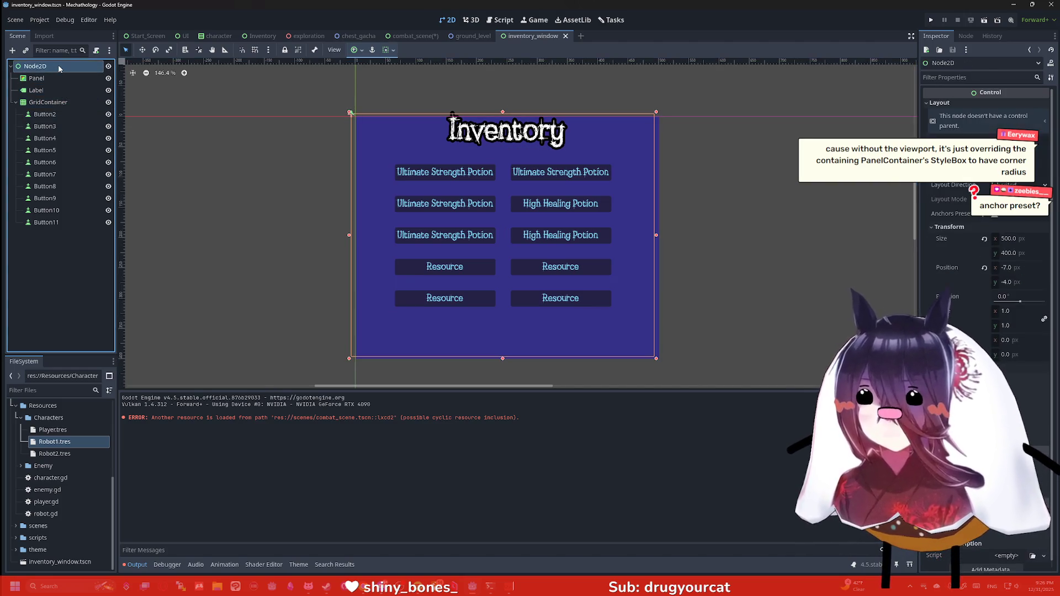
{"action": "scroll", "coordinate": [306, 127], "scroll_direction": "up", "scroll_amount": 5}
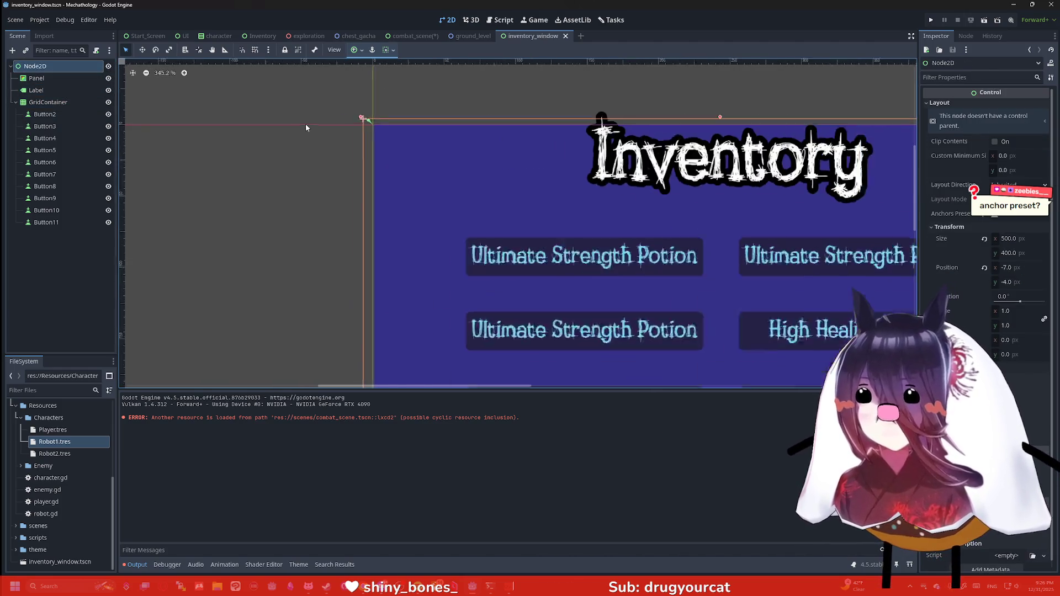
{"action": "scroll", "coordinate": [306, 128], "scroll_direction": "up", "scroll_amount": 3}
{"action": "left_click_drag", "start_coordinate": [458, 129], "coordinate": [462, 148]}
{"action": "left_click", "coordinate": [462, 148]}
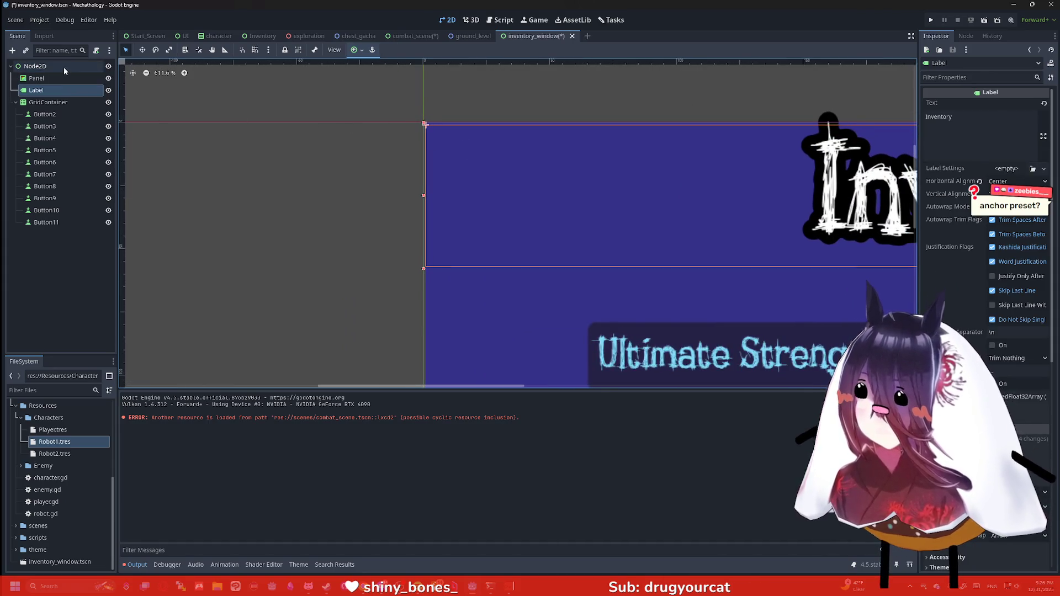
{"action": "left_click", "coordinate": [356, 49]}
{"action": "left_click", "coordinate": [359, 80]}
Anchor the Panel to the top-left corner at position 0,0.
{"action": "scroll", "coordinate": [490, 128], "scroll_direction": "down", "scroll_amount": 4}
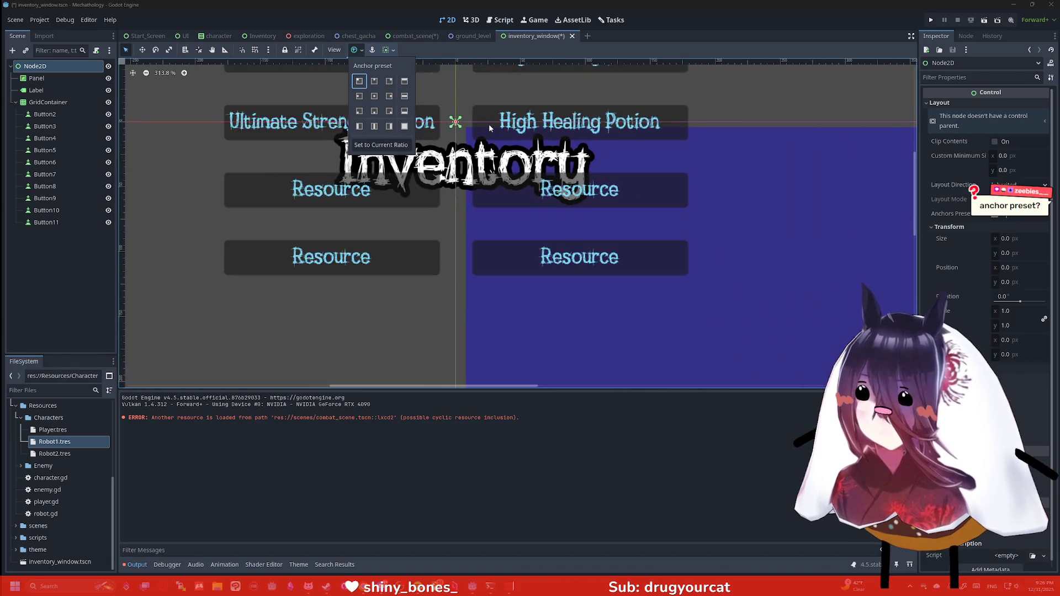
{"action": "scroll", "coordinate": [490, 128], "scroll_direction": "down", "scroll_amount": 2}
{"action": "scroll", "coordinate": [643, 189], "scroll_direction": "down", "scroll_amount": 3}
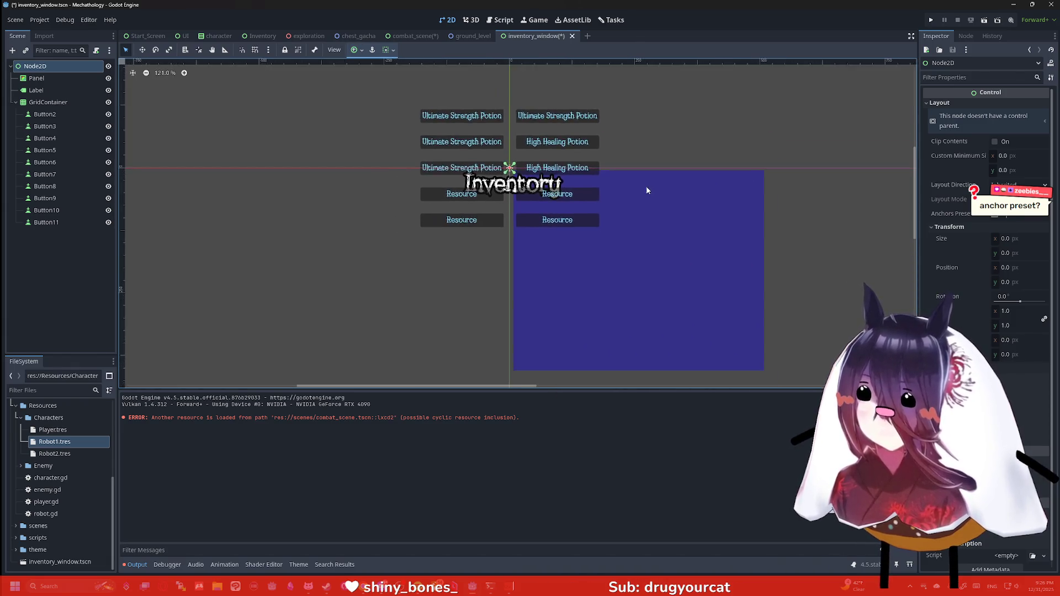
{"action": "left_click", "coordinate": [44, 80]}
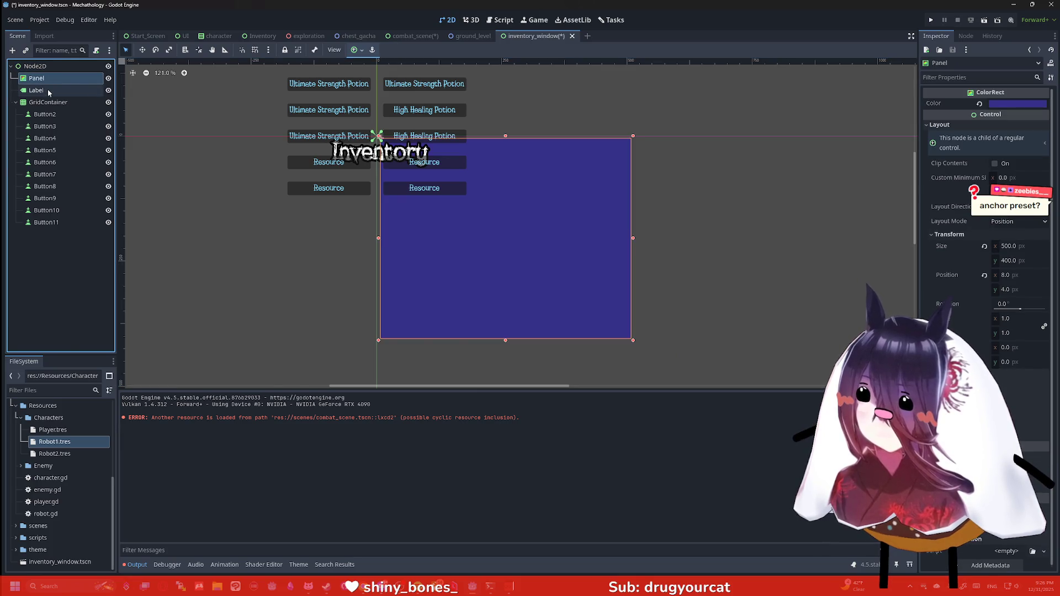
{"action": "right_click", "coordinate": [58, 78]}
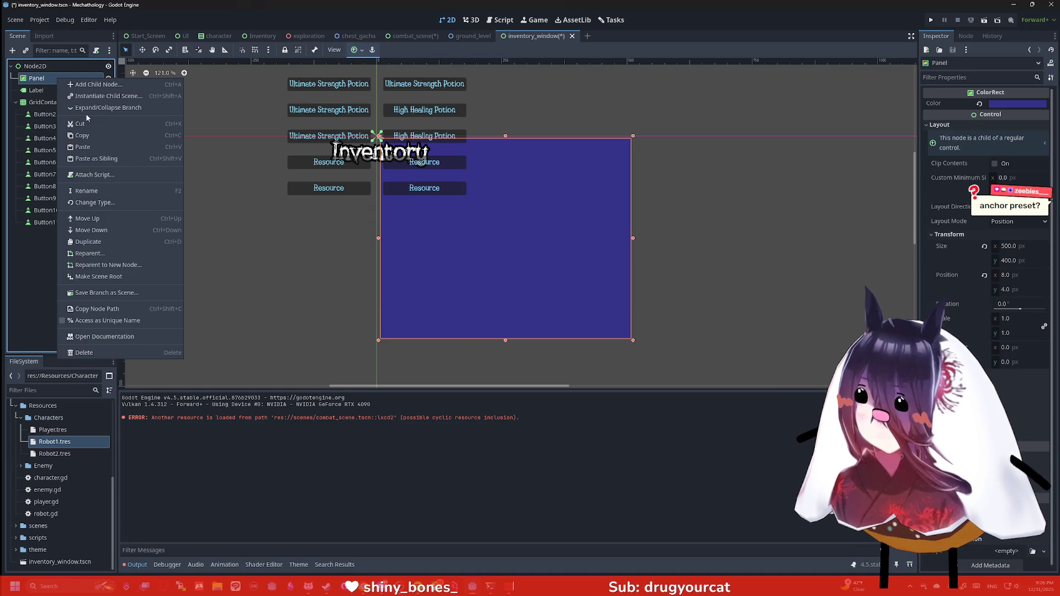
{"action": "left_click", "coordinate": [108, 80]}
{"action": "left_click", "coordinate": [109, 79]}
{"action": "left_click", "coordinate": [109, 79]}
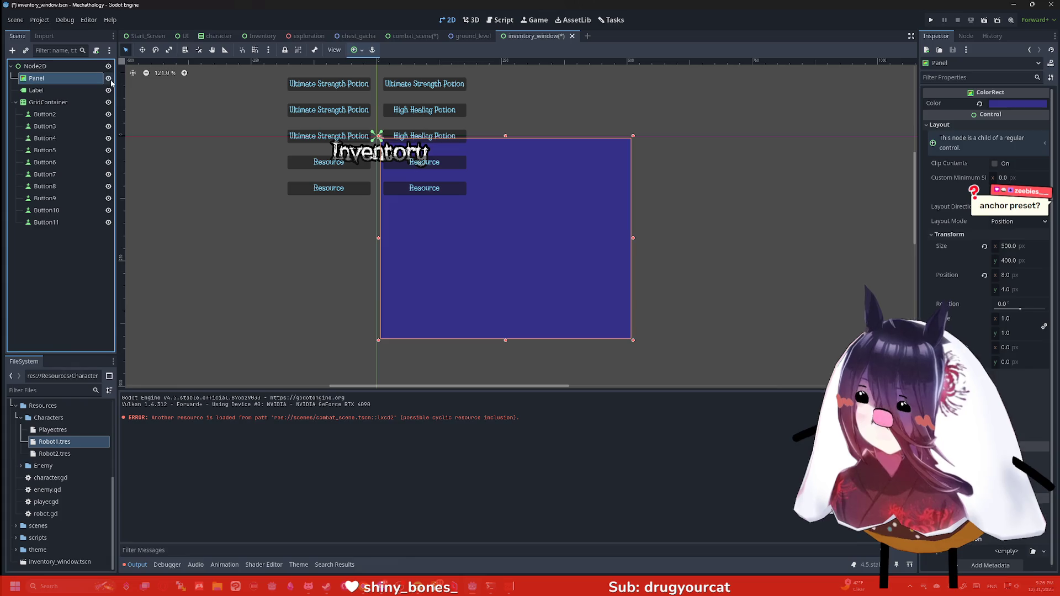
{"action": "left_click", "coordinate": [356, 50]}
{"action": "left_click", "coordinate": [360, 81]}
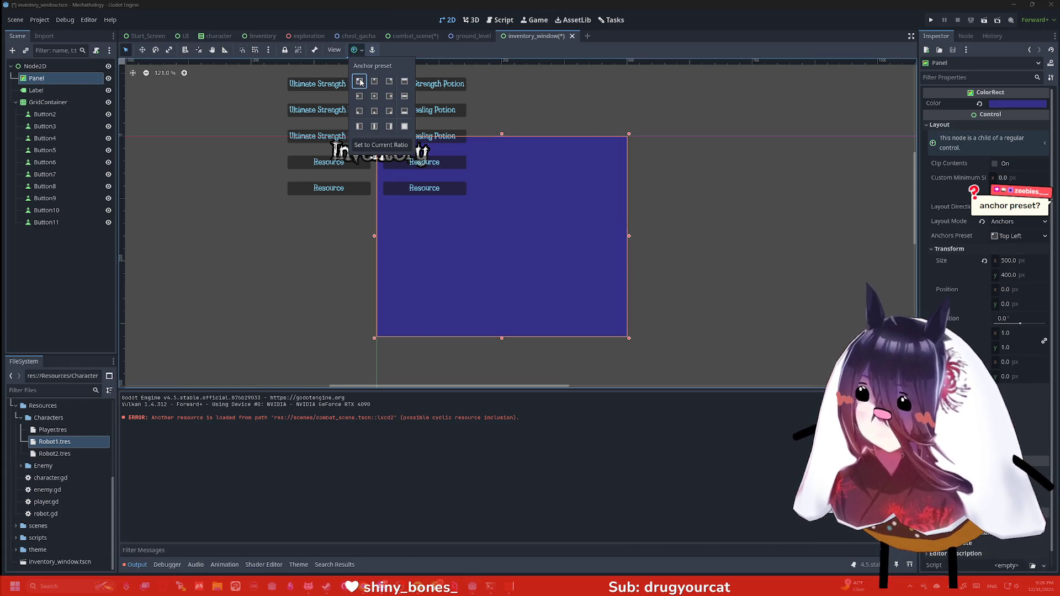
Set the Node2D root's Anchors Preset to Full Rect, filling 1920×1080.
{"action": "left_click", "coordinate": [36, 90]}
{"action": "left_click", "coordinate": [357, 50]}
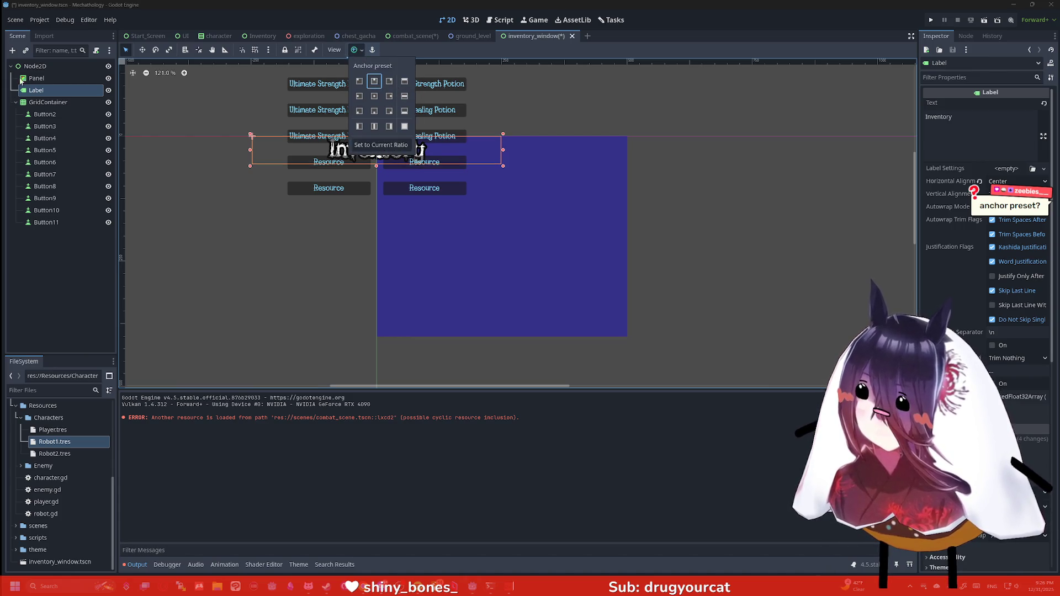
{"action": "left_click", "coordinate": [614, 78]}
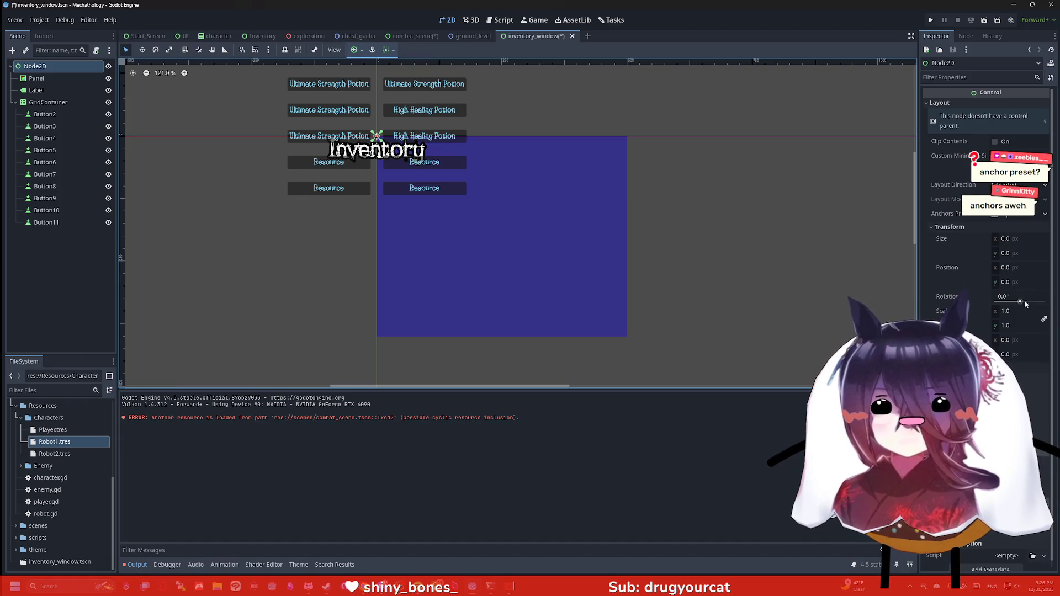
{"action": "left_click", "coordinate": [1016, 215]}
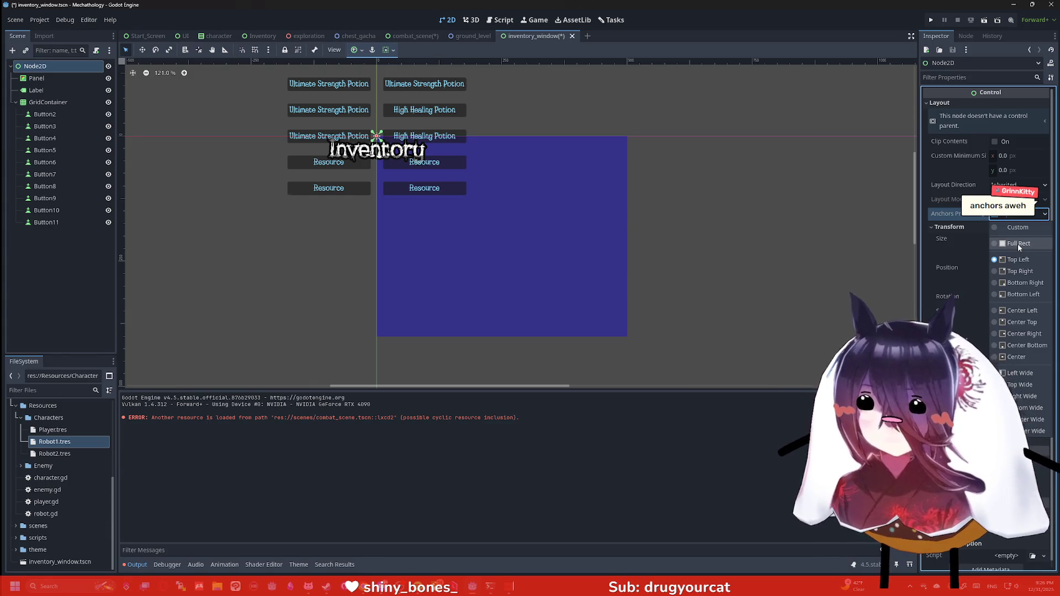
{"action": "left_click", "coordinate": [1018, 244]}
{"action": "scroll", "coordinate": [725, 206], "scroll_direction": "down", "scroll_amount": 5}
Add a ColorRect node under the root, then undo it.
{"action": "scroll", "coordinate": [726, 210], "scroll_direction": "down", "scroll_amount": 5}
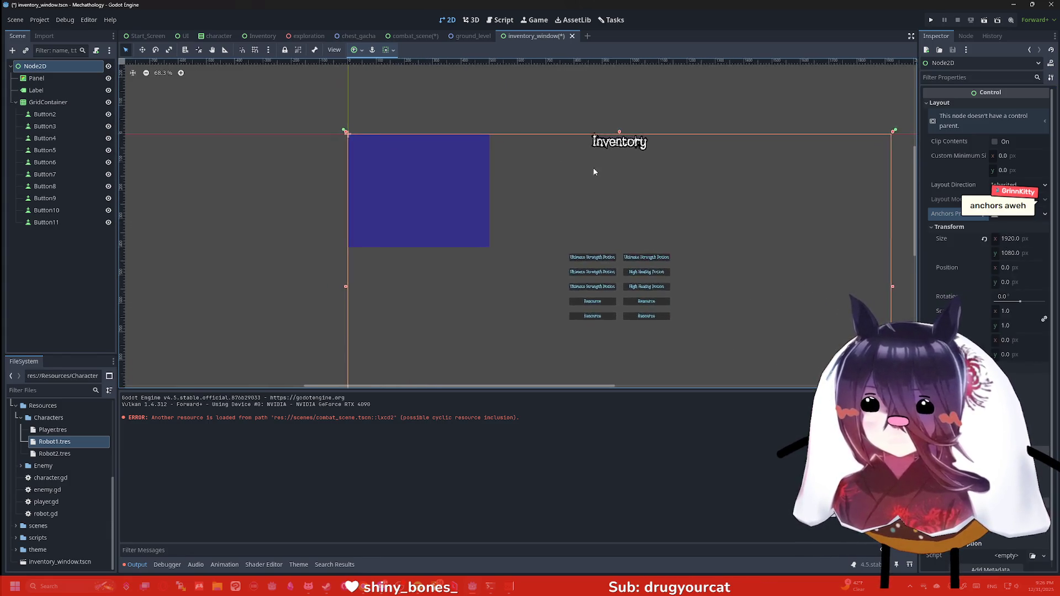
{"action": "scroll", "coordinate": [636, 182], "scroll_direction": "up", "scroll_amount": 2}
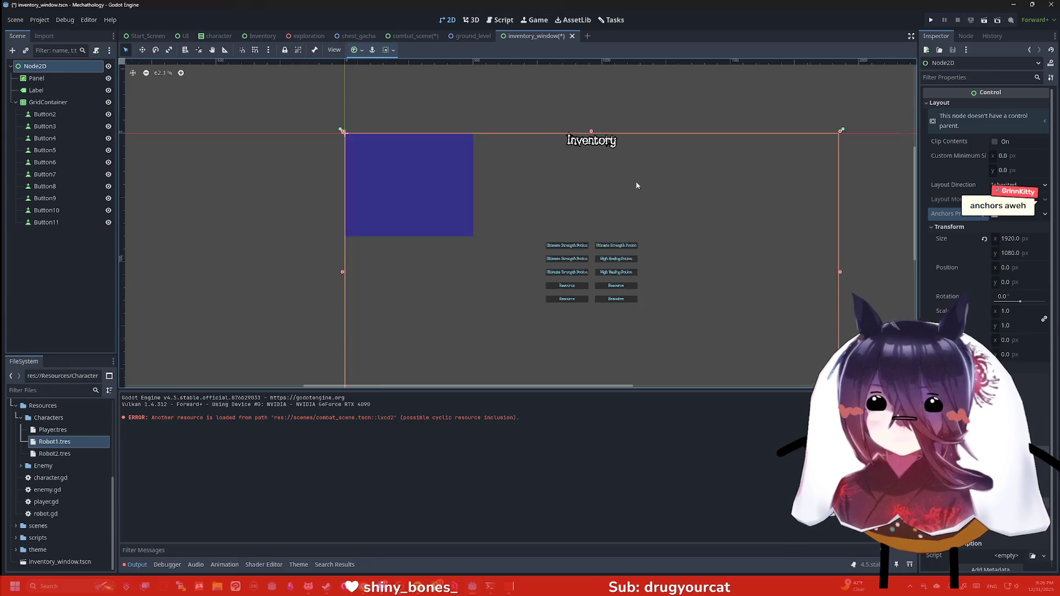
{"action": "left_click", "coordinate": [36, 78]}
{"action": "left_click", "coordinate": [34, 66]}
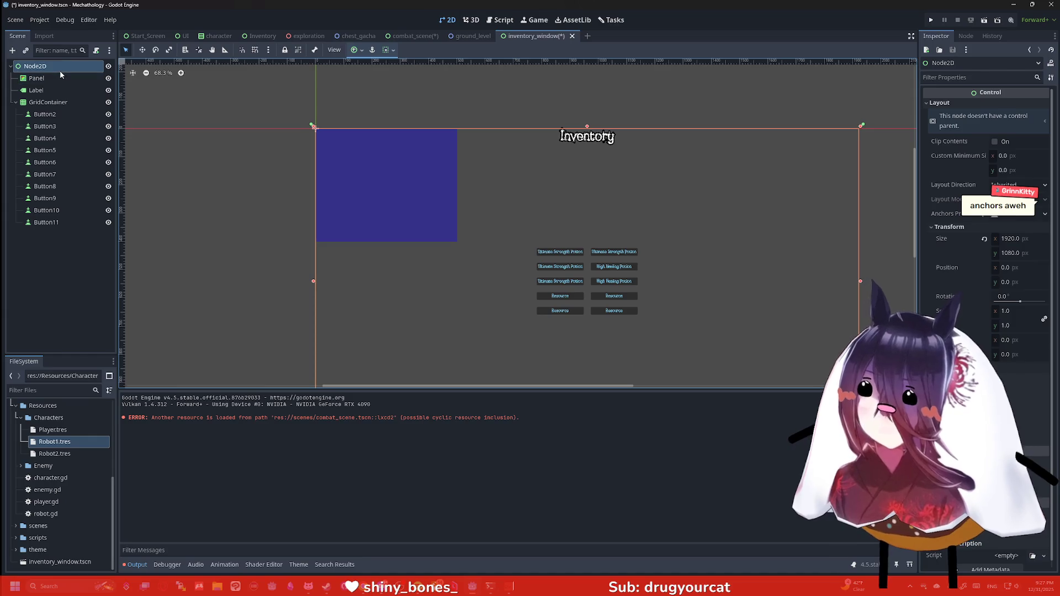
{"action": "key", "text": "ctrl+a"}
{"action": "type", "text": "colorrect"}
{"action": "key", "text": "Return"}
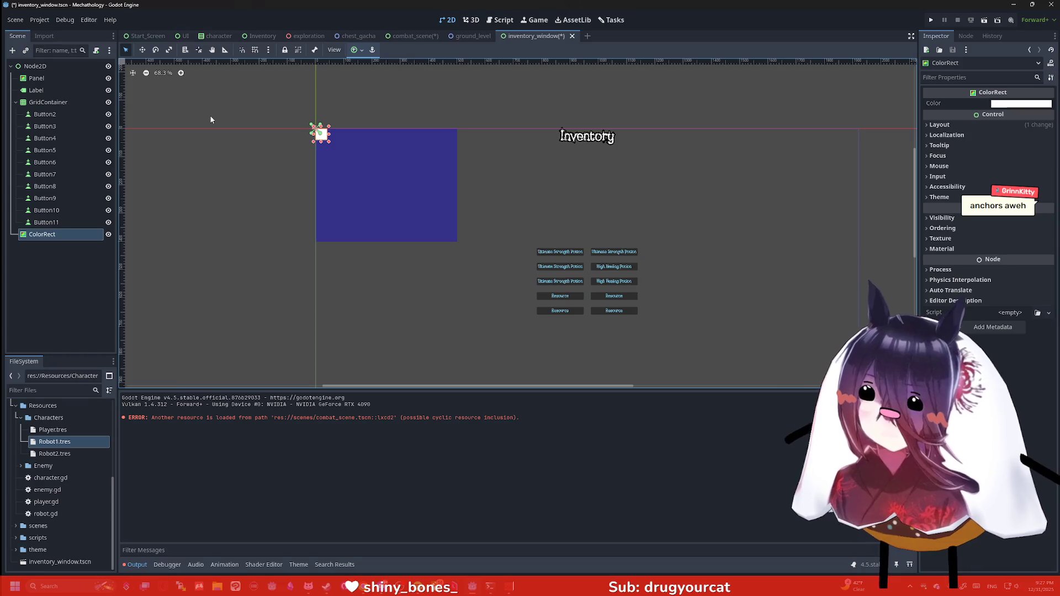
{"action": "scroll", "coordinate": [284, 123], "scroll_direction": "up", "scroll_amount": 3}
{"action": "key", "text": "ctrl+z"}
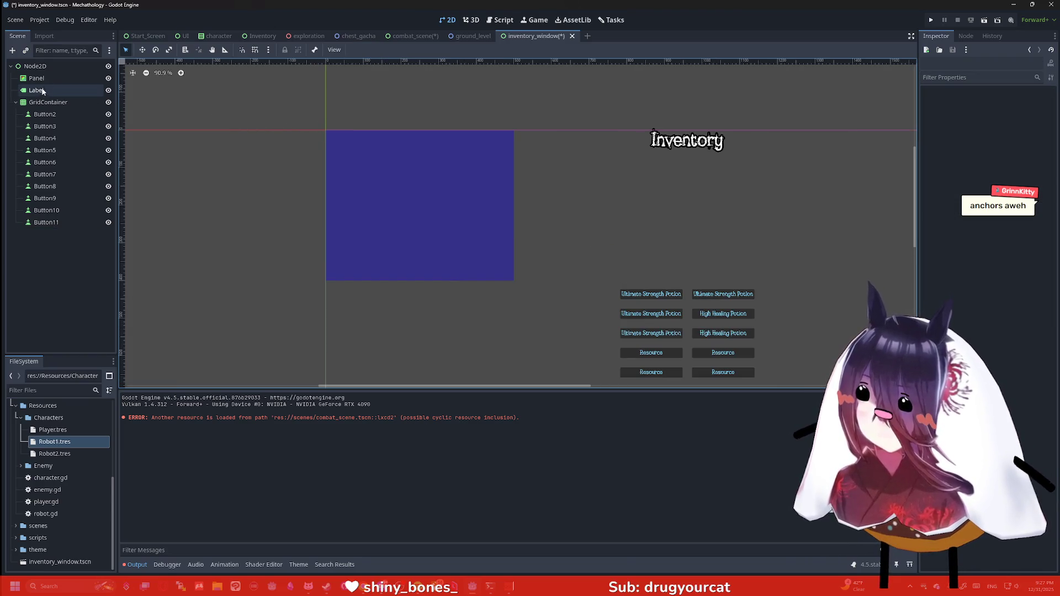
Nest the Label and the GridContainer inside the Panel.
{"action": "left_click", "coordinate": [38, 79]}
{"action": "scroll", "coordinate": [202, 105], "scroll_direction": "up", "scroll_amount": 3}
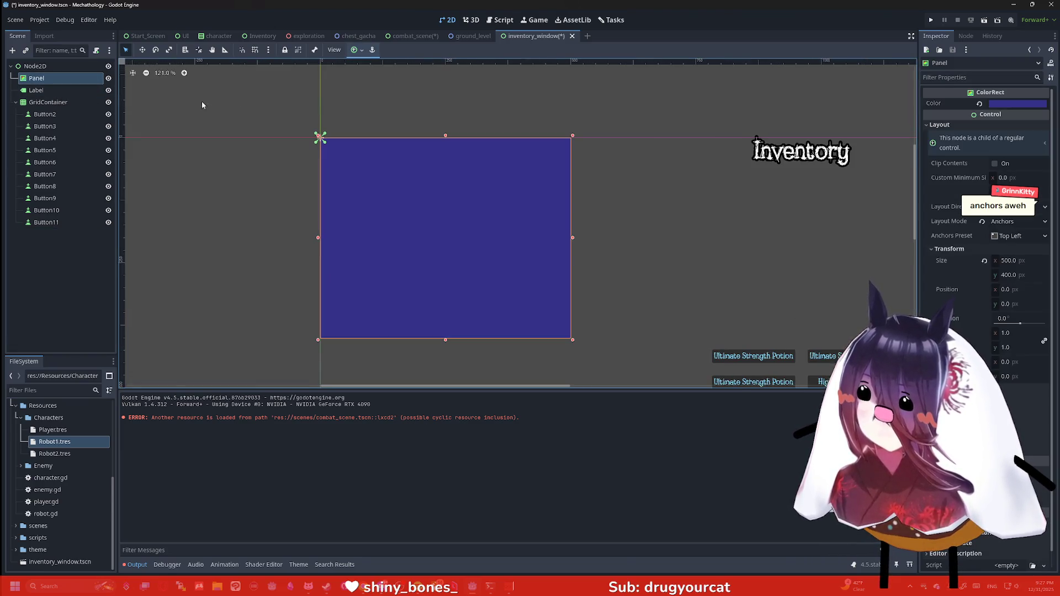
{"action": "left_click_drag", "start_coordinate": [42, 90], "coordinate": [39, 78]}
{"action": "left_click", "coordinate": [49, 102]}
{"action": "left_click", "coordinate": [40, 90]}
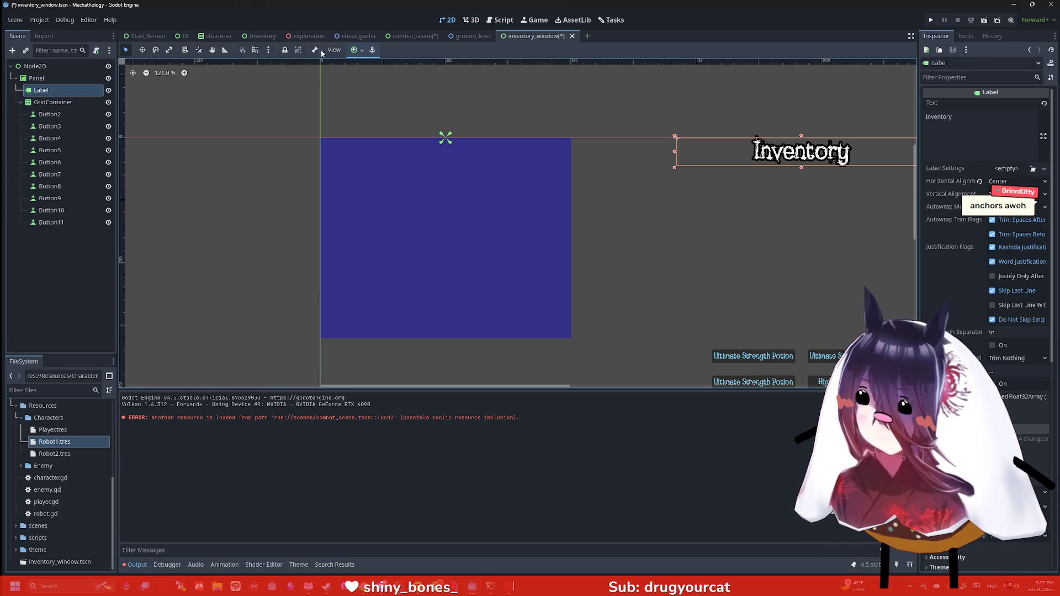
Anchor the Inventory title to Center Top and the button grid to Center.
{"action": "left_click", "coordinate": [355, 50]}
{"action": "left_click", "coordinate": [374, 81]}
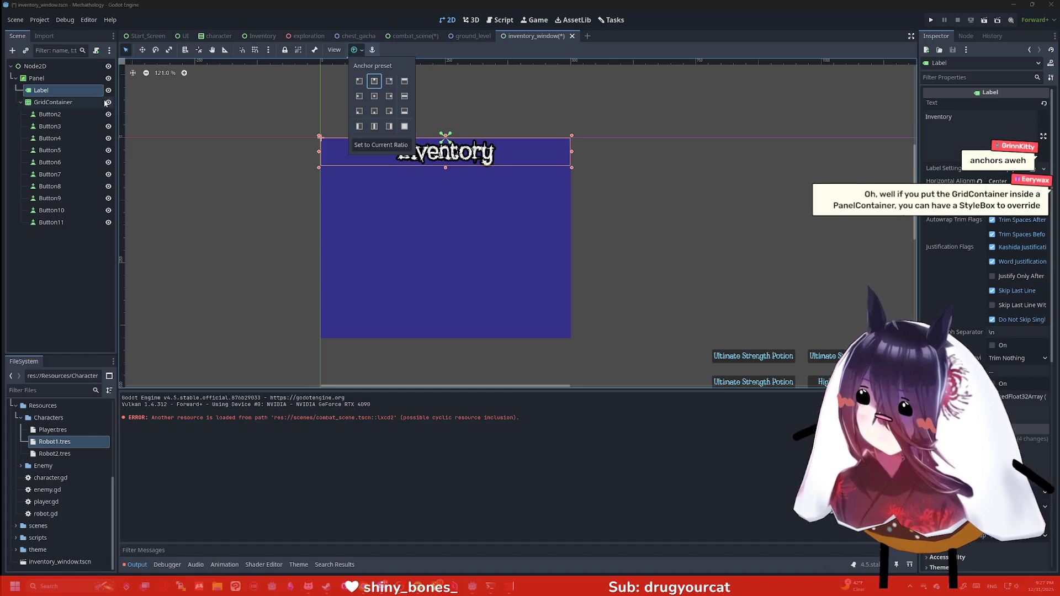
{"action": "left_click", "coordinate": [53, 102]}
{"action": "left_click", "coordinate": [53, 102]}
{"action": "left_click", "coordinate": [355, 50]}
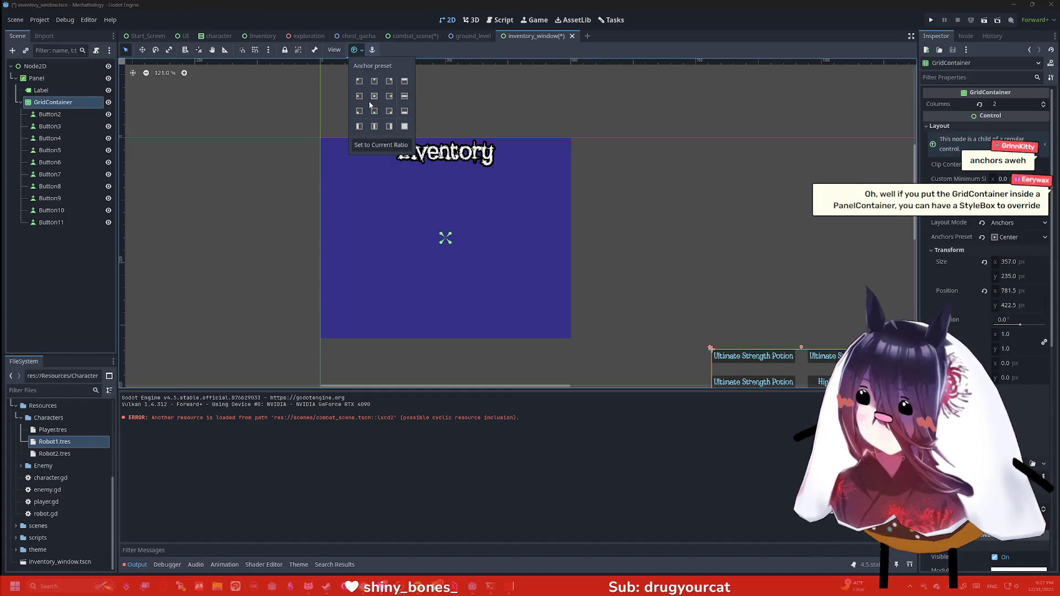
{"action": "left_click", "coordinate": [375, 96]}
Save the inventory_window scene and go back to combat_scene.
{"action": "left_click", "coordinate": [669, 179]}
{"action": "key", "text": "ctrl+s"}
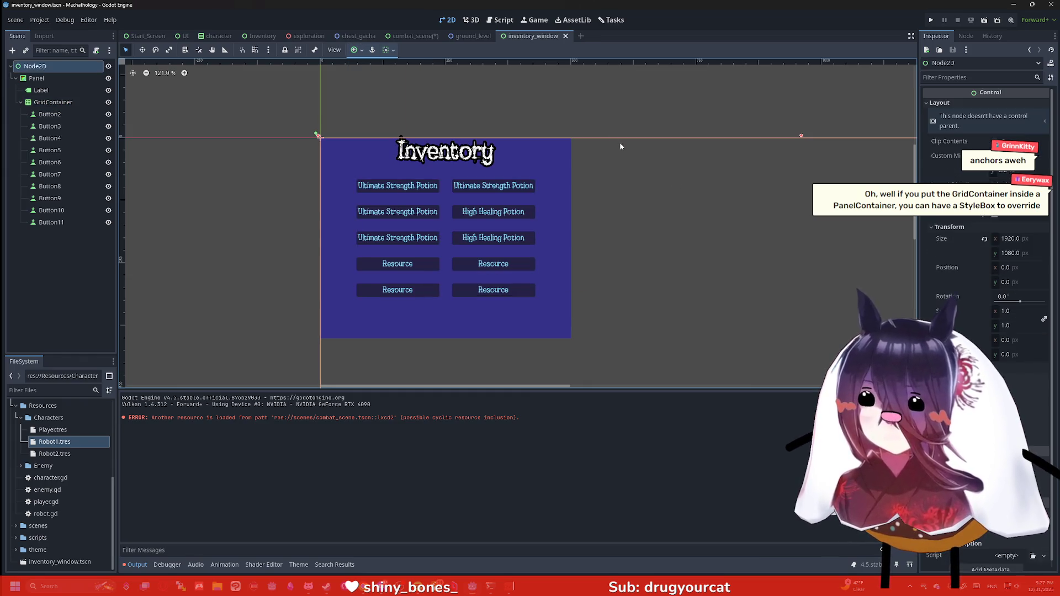
{"action": "scroll", "coordinate": [619, 141], "scroll_direction": "down", "scroll_amount": 3}
{"action": "left_click", "coordinate": [415, 36]}
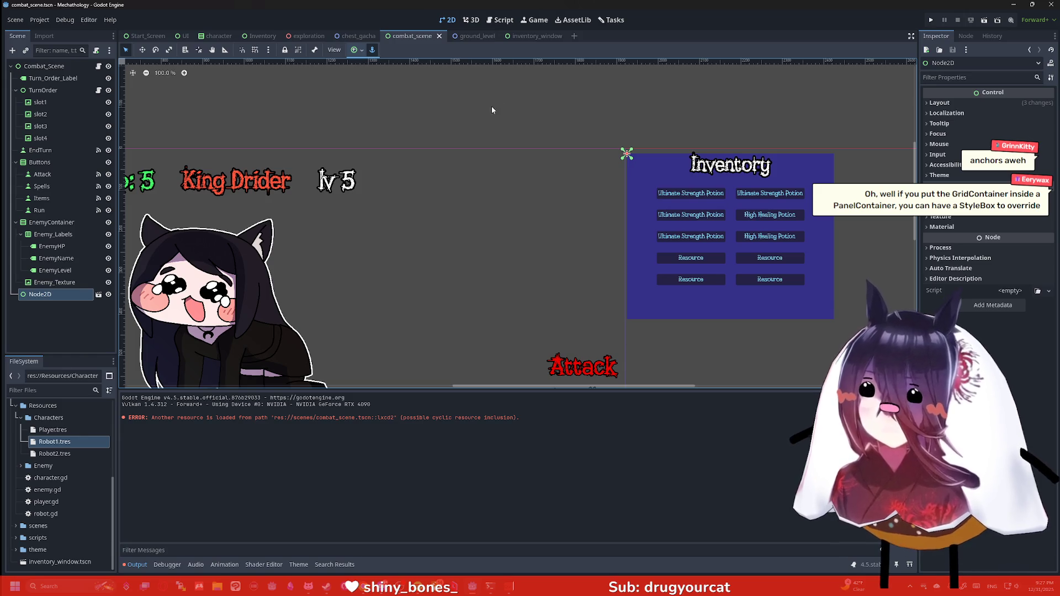
{"action": "left_click", "coordinate": [69, 294]}
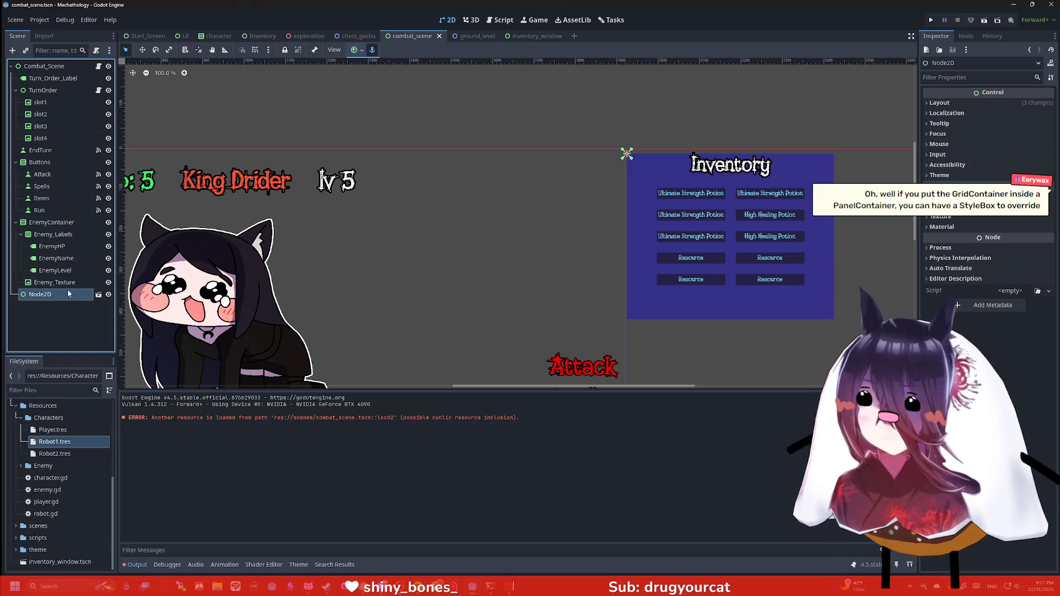
{"action": "scroll", "coordinate": [449, 169], "scroll_direction": "down", "scroll_amount": 2}
{"action": "scroll", "coordinate": [499, 156], "scroll_direction": "down", "scroll_amount": 1}
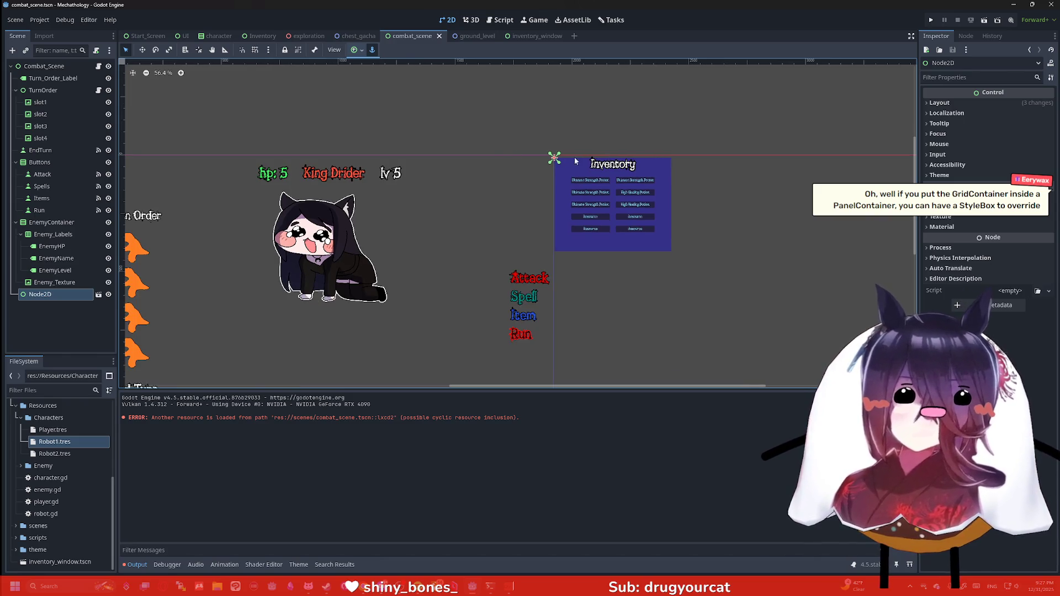
{"action": "scroll", "coordinate": [575, 161], "scroll_direction": "up", "scroll_amount": 3}
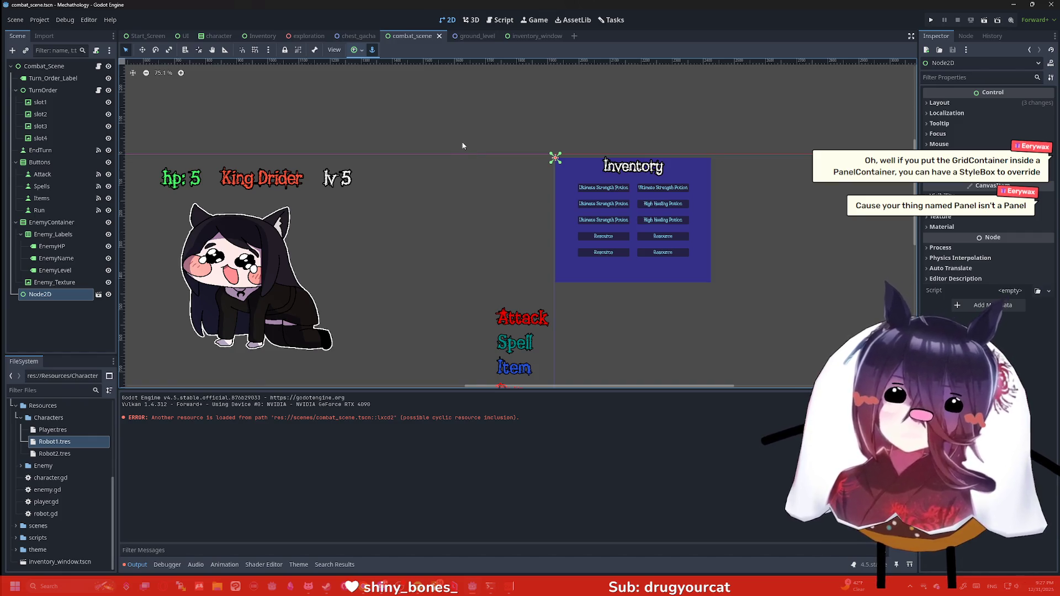
{"action": "scroll", "coordinate": [496, 162], "scroll_direction": "up", "scroll_amount": 3}
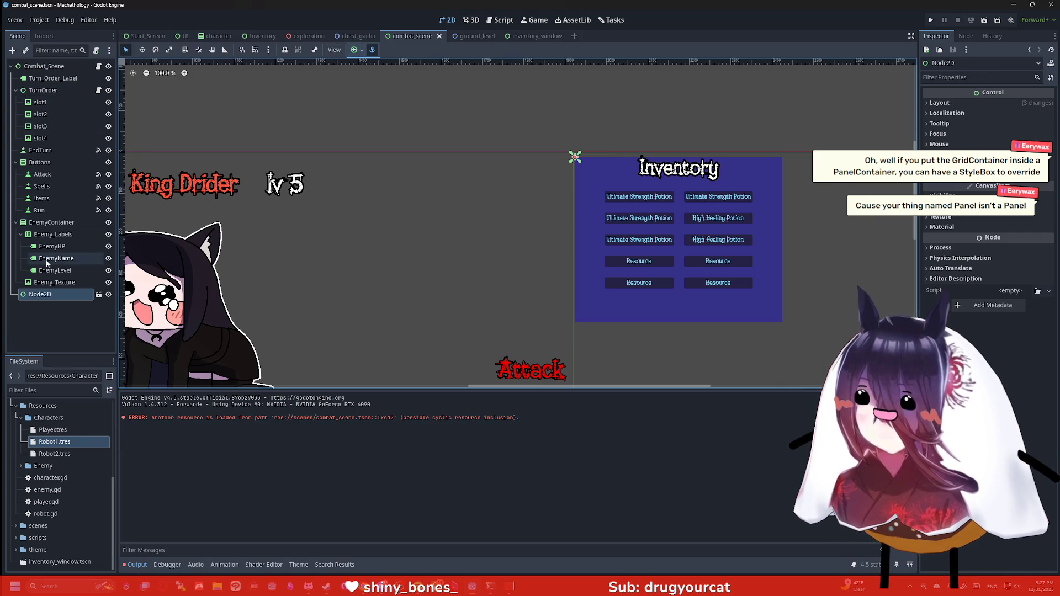
{"action": "left_click", "coordinate": [356, 50]}
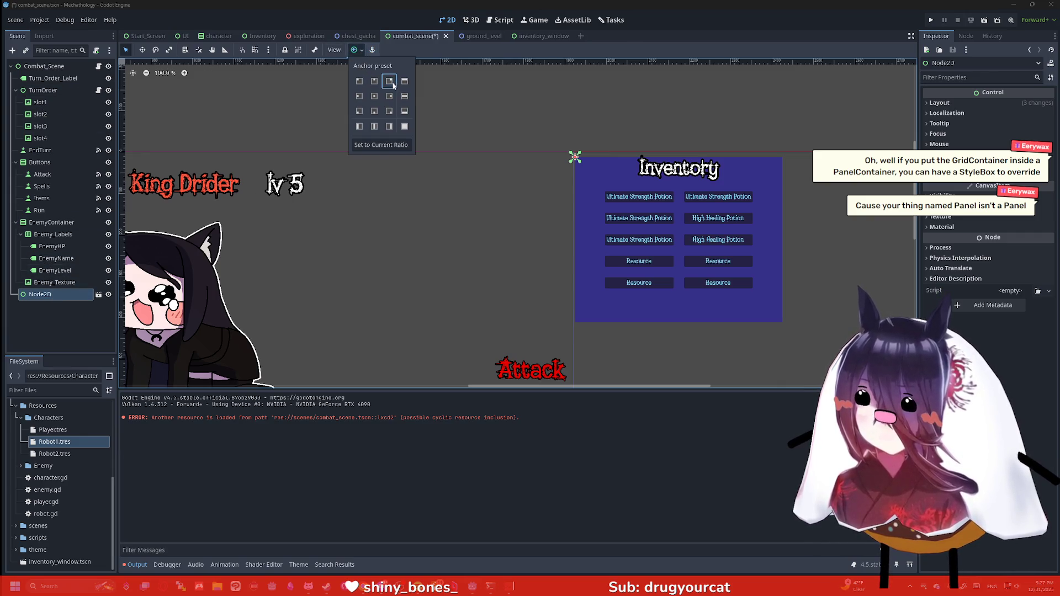
{"action": "left_click", "coordinate": [465, 164]}
{"action": "scroll", "coordinate": [547, 141], "scroll_direction": "up", "scroll_amount": 4}
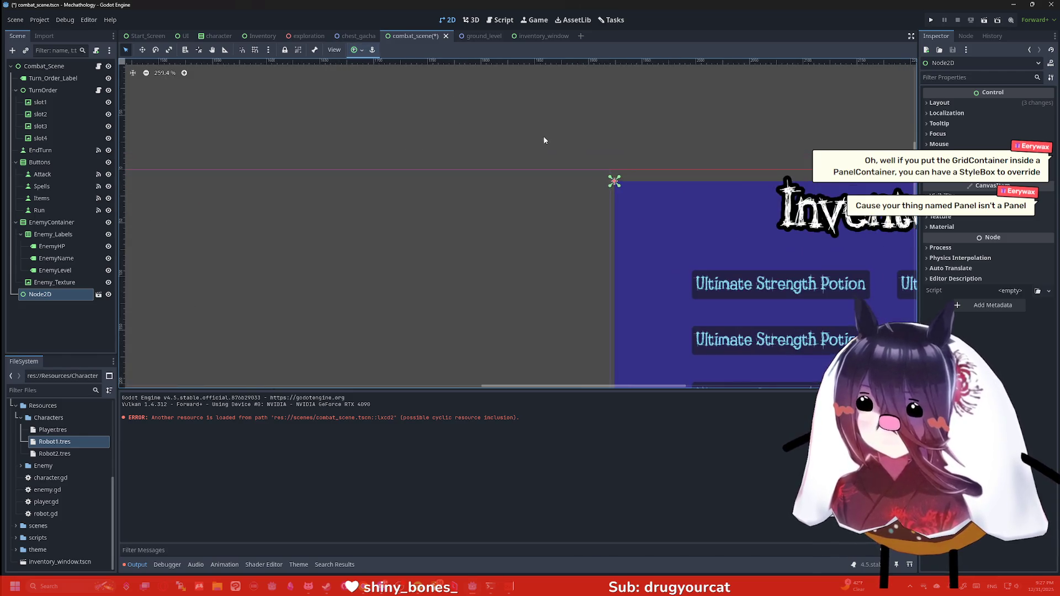
{"action": "scroll", "coordinate": [380, 120], "scroll_direction": "down", "scroll_amount": 10}
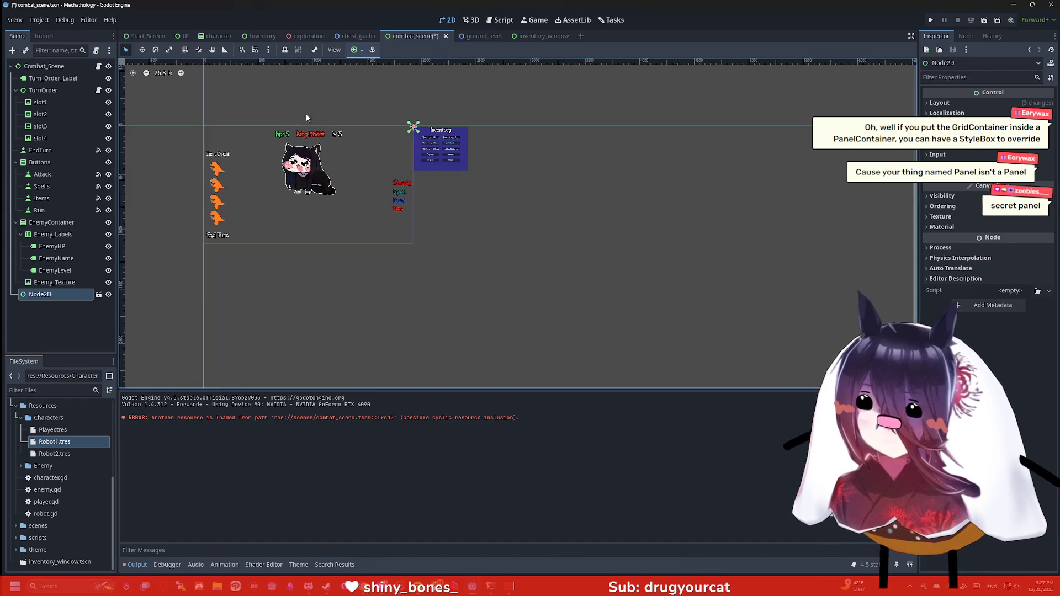
{"action": "scroll", "coordinate": [331, 114], "scroll_direction": "up", "scroll_amount": 4}
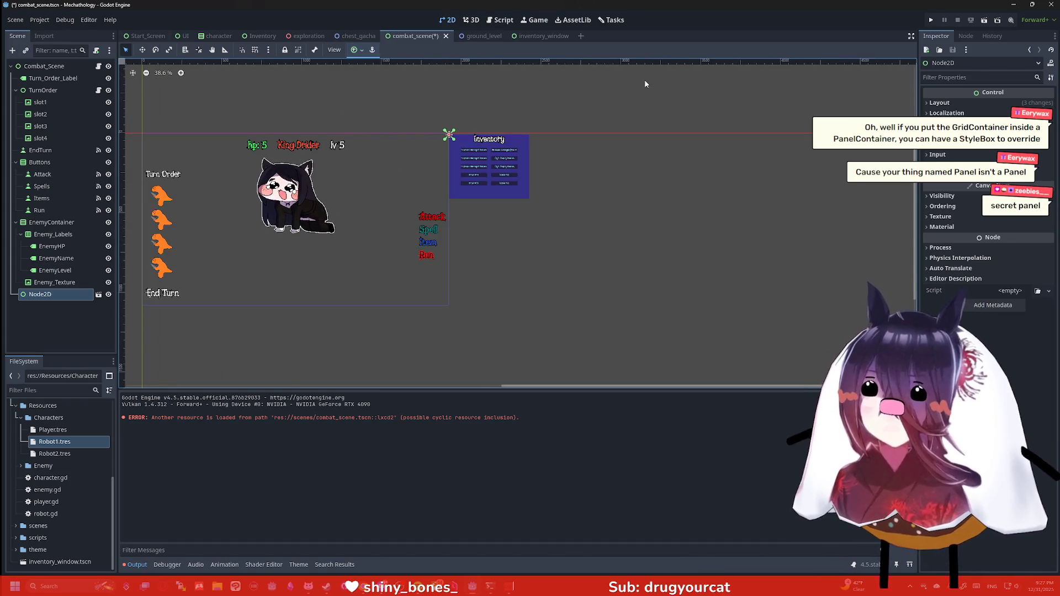
{"action": "left_click", "coordinate": [527, 36]}
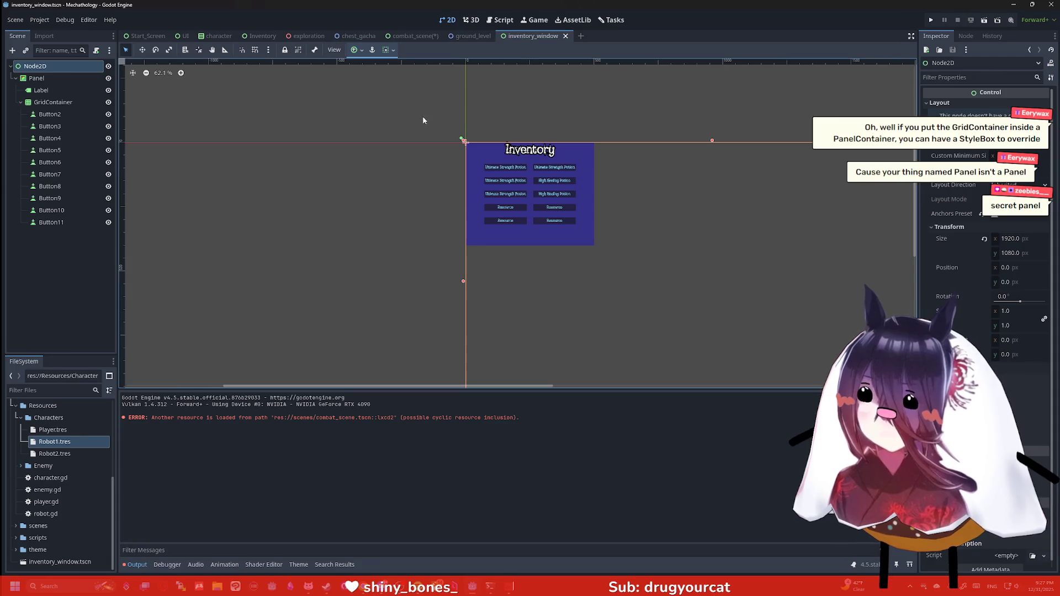
Shrink the Node2D root to about 503×415 around the panel and save.
{"action": "left_click", "coordinate": [558, 115]}
{"action": "scroll", "coordinate": [559, 114], "scroll_direction": "up", "scroll_amount": 3}
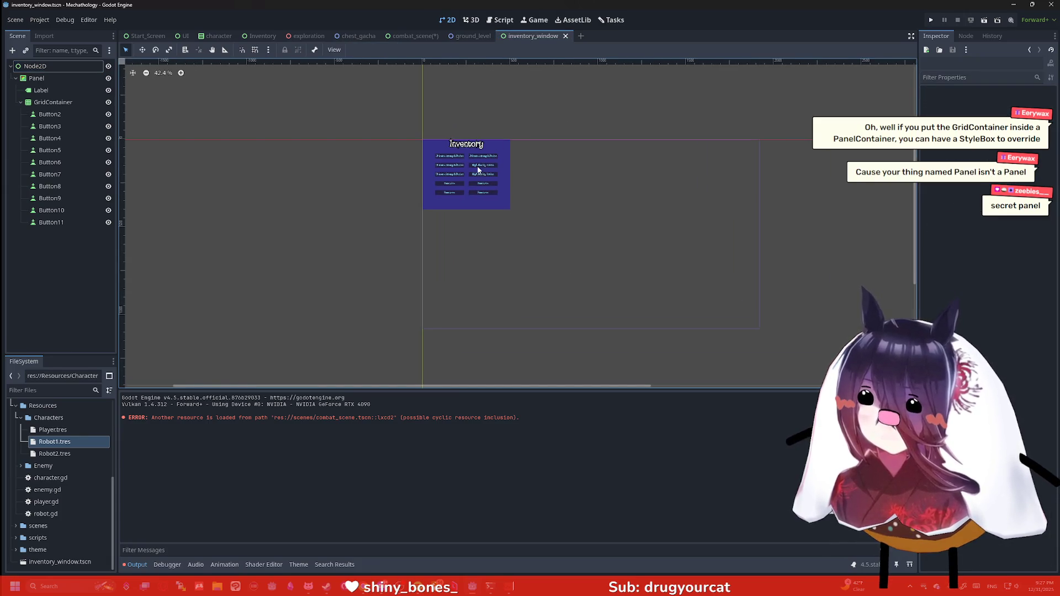
{"action": "left_click", "coordinate": [61, 102]}
{"action": "left_click", "coordinate": [58, 67]}
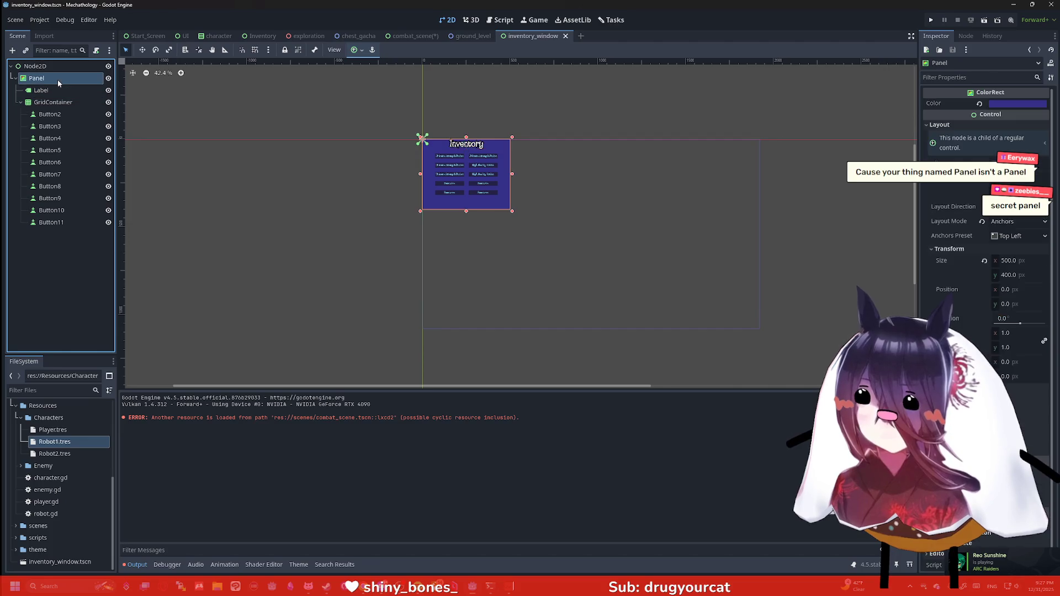
{"action": "mouse_move", "coordinate": [761, 333]}
{"action": "left_mouse_down"}
{"action": "mouse_move", "coordinate": [506, 209]}
{"action": "mouse_move", "coordinate": [513, 216]}
{"action": "left_mouse_up"}
{"action": "key", "text": "ctrl+s"}
Bring combat_scene back to the front.
{"action": "left_click", "coordinate": [625, 224]}
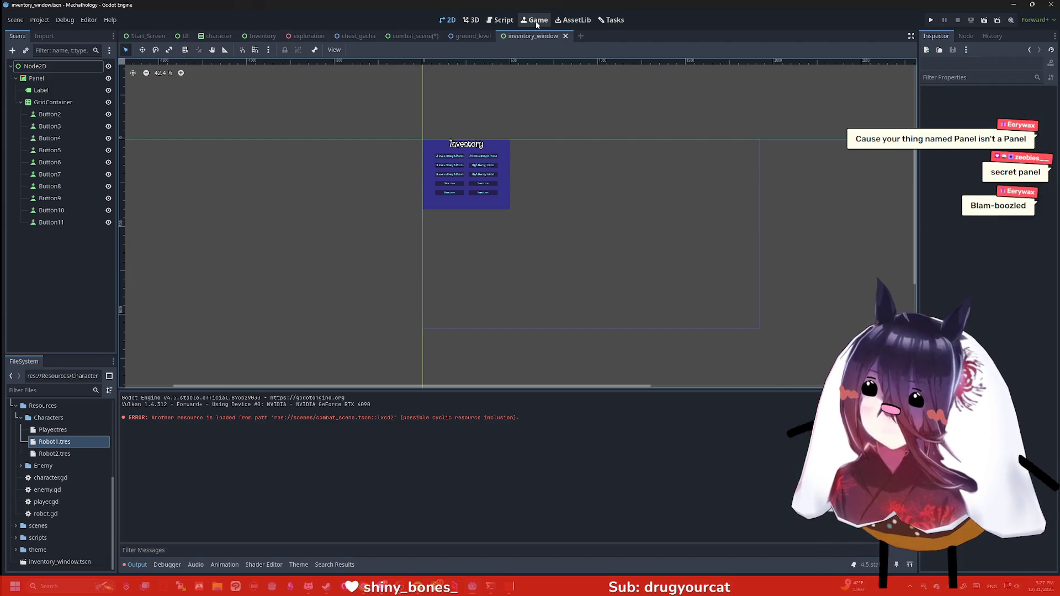
{"action": "left_click", "coordinate": [470, 36]}
{"action": "left_click", "coordinate": [411, 36]}
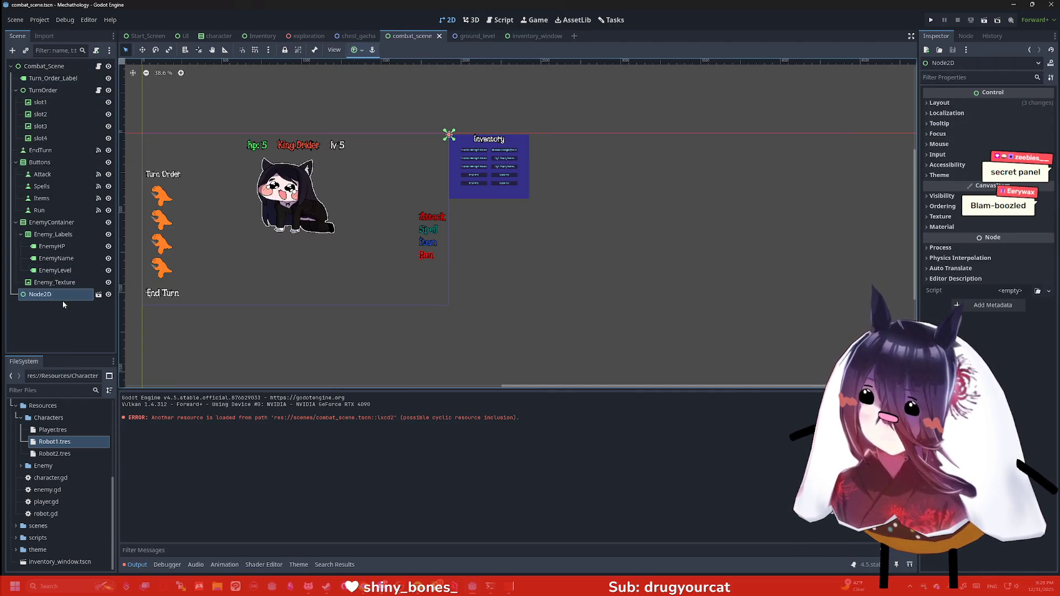
Anchor the inventory instance Top Right and inspect it on the canvas.
{"action": "left_click", "coordinate": [354, 50]}
{"action": "left_click", "coordinate": [388, 80]}
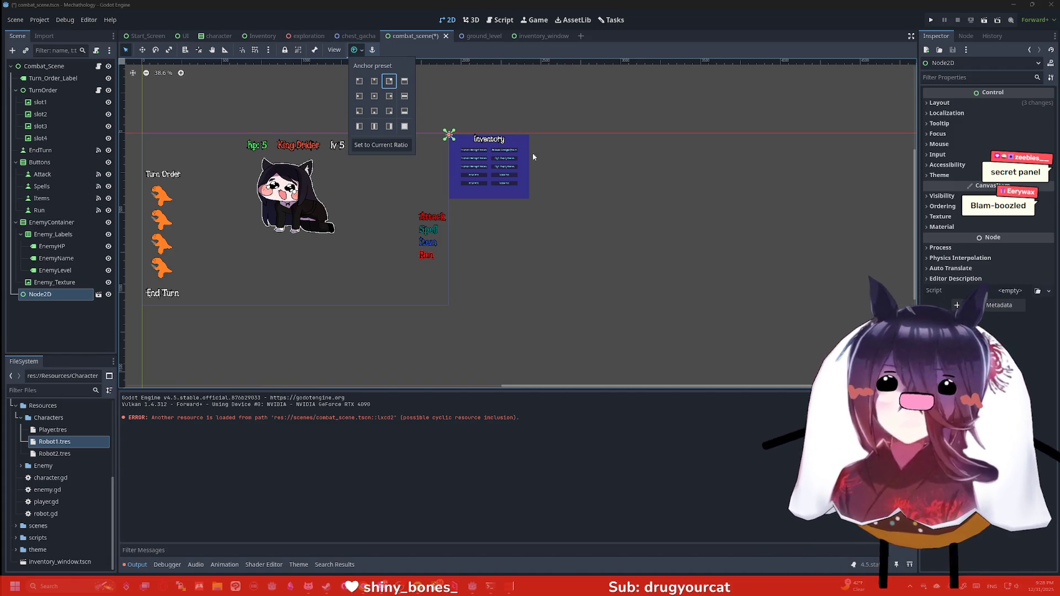
{"action": "scroll", "coordinate": [463, 120], "scroll_direction": "up", "scroll_amount": 5}
{"action": "left_click_drag", "start_coordinate": [543, 118], "coordinate": [602, 117]}
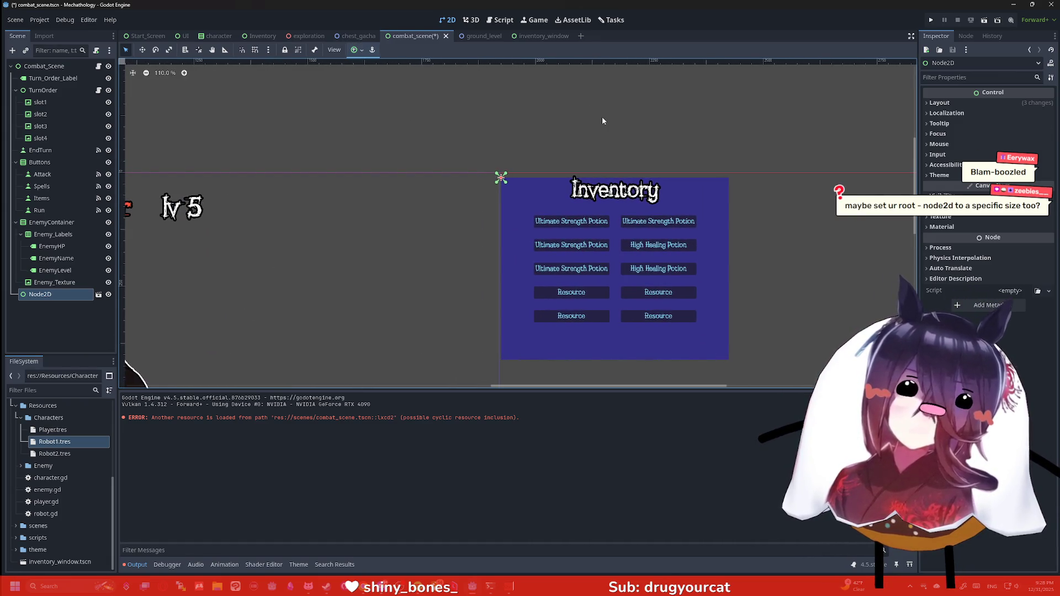
{"action": "scroll", "coordinate": [566, 103], "scroll_direction": "down", "scroll_amount": 4}
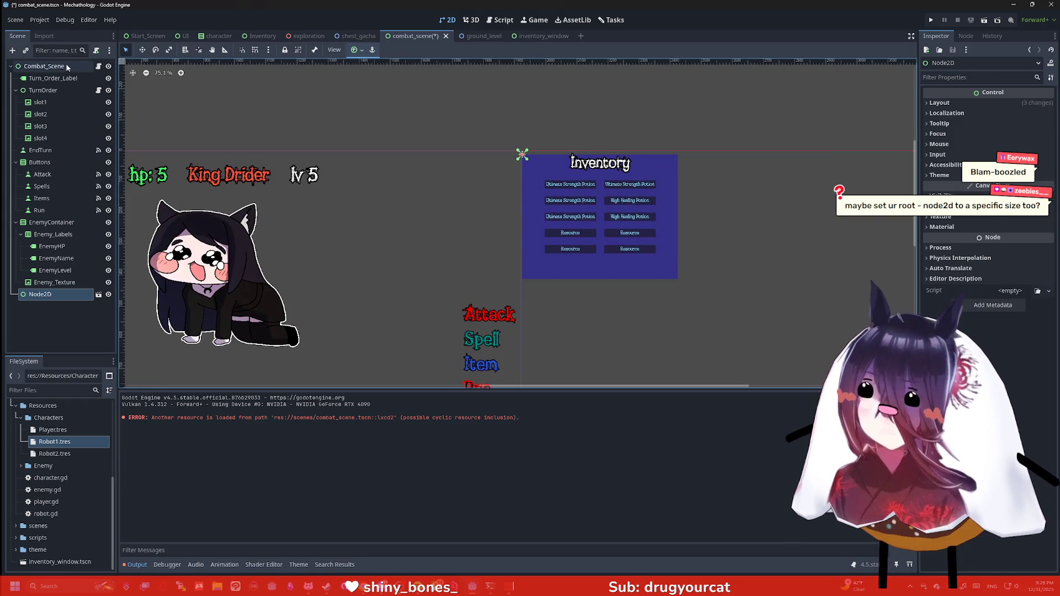
Bring up the ground_level scene.
{"action": "left_click", "coordinate": [478, 36]}
{"action": "left_click", "coordinate": [540, 36]}
{"action": "left_click", "coordinate": [466, 37]}
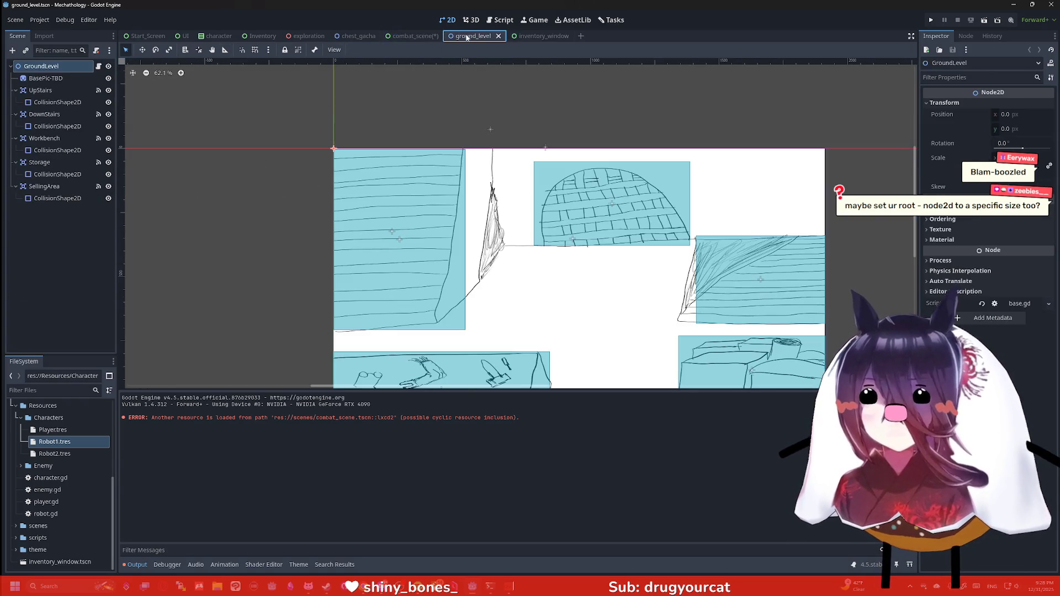
Flip between ground_level and combat_scene, ending on inventory_window.
{"action": "left_click", "coordinate": [413, 35]}
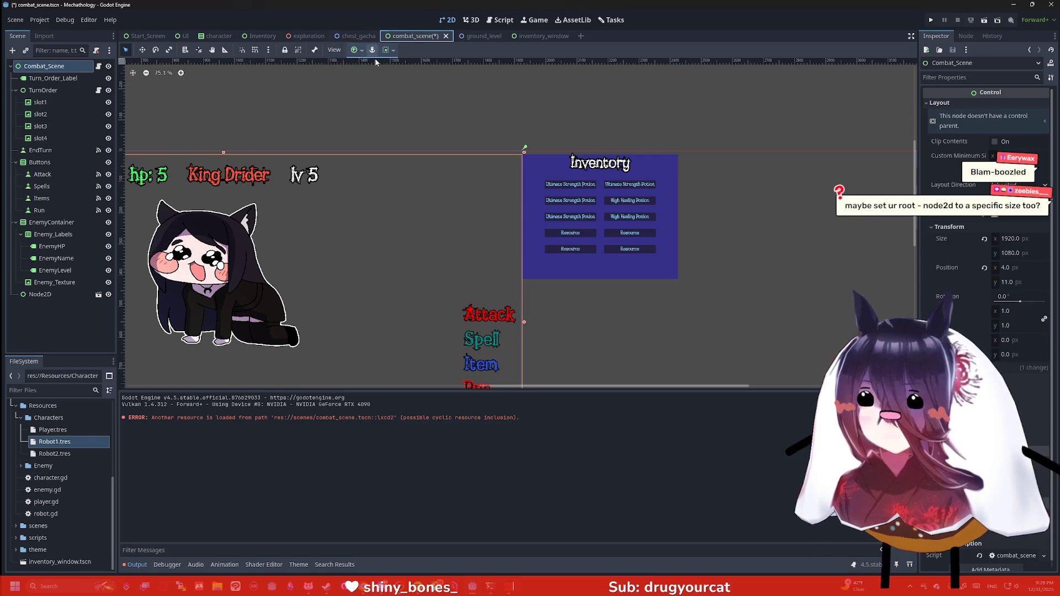
{"action": "left_click", "coordinate": [358, 36]}
{"action": "left_click", "coordinate": [474, 36]}
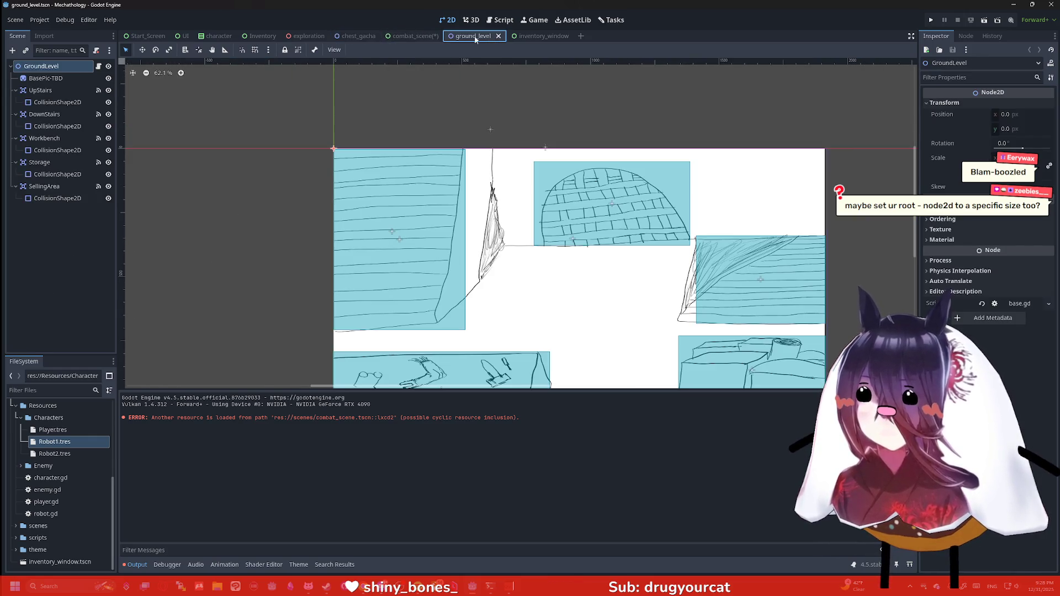
{"action": "left_click", "coordinate": [402, 39]}
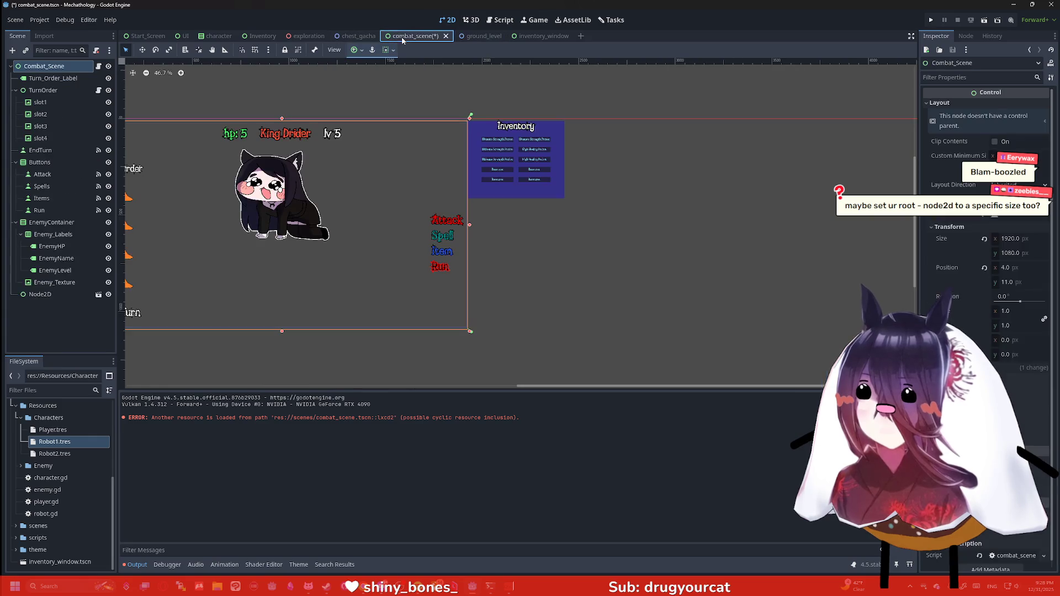
{"action": "left_click", "coordinate": [474, 36]}
{"action": "left_click", "coordinate": [536, 37]}
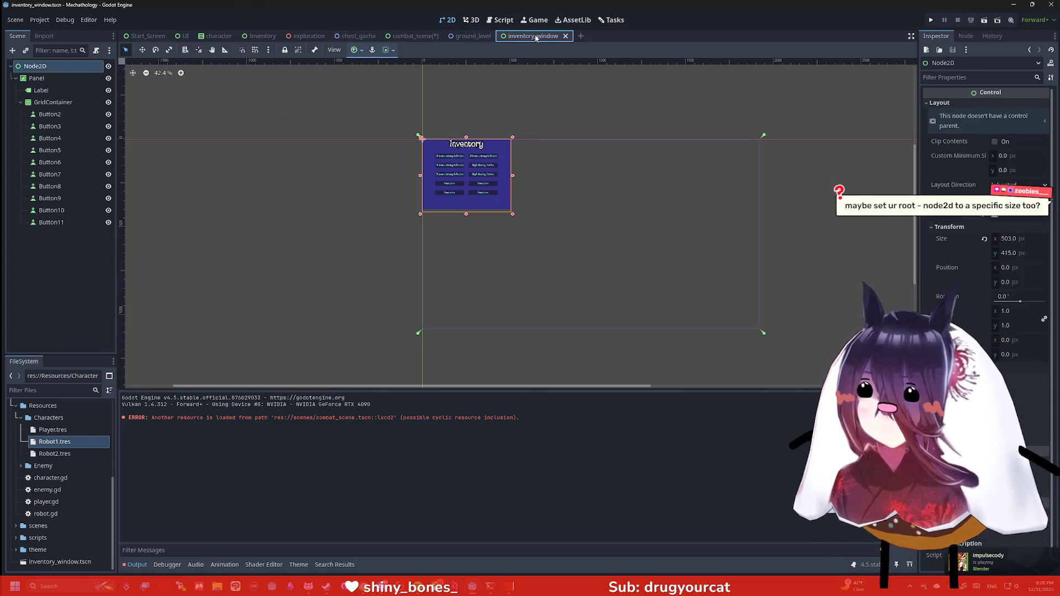
Revert the root Node2D's Size from 503×415 to 0×0 and save inventory_window.
{"action": "left_click", "coordinate": [985, 240]}
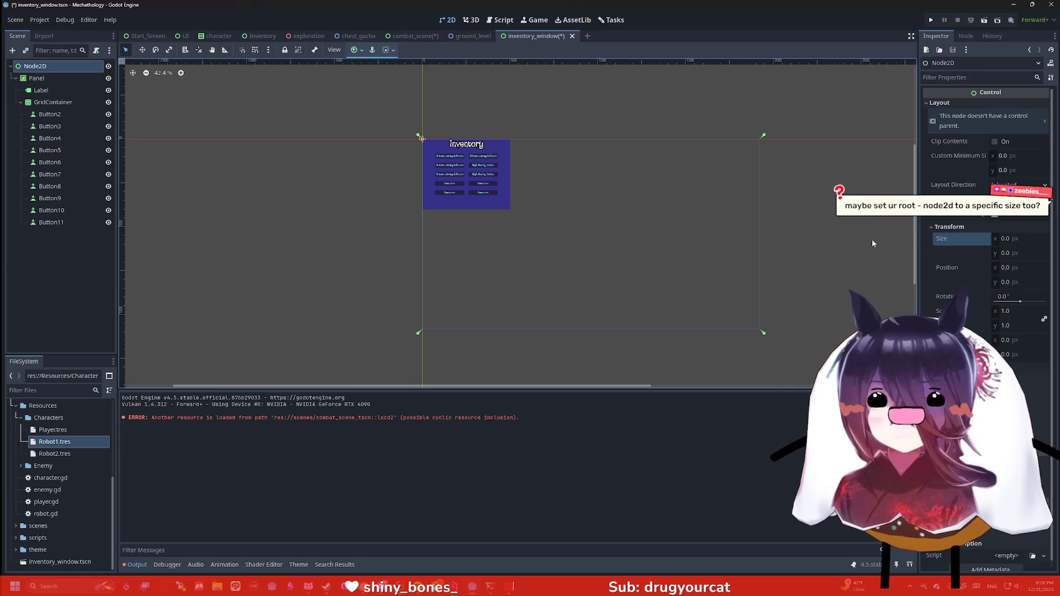
{"action": "key", "text": "ctrl+s"}
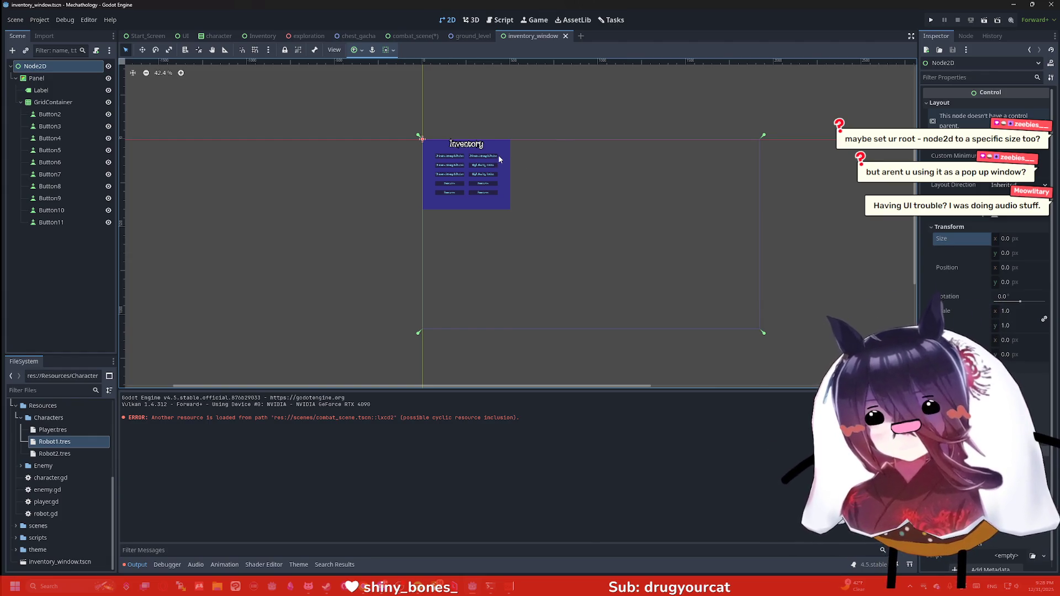
{"action": "scroll", "coordinate": [499, 159], "scroll_direction": "up", "scroll_amount": 5}
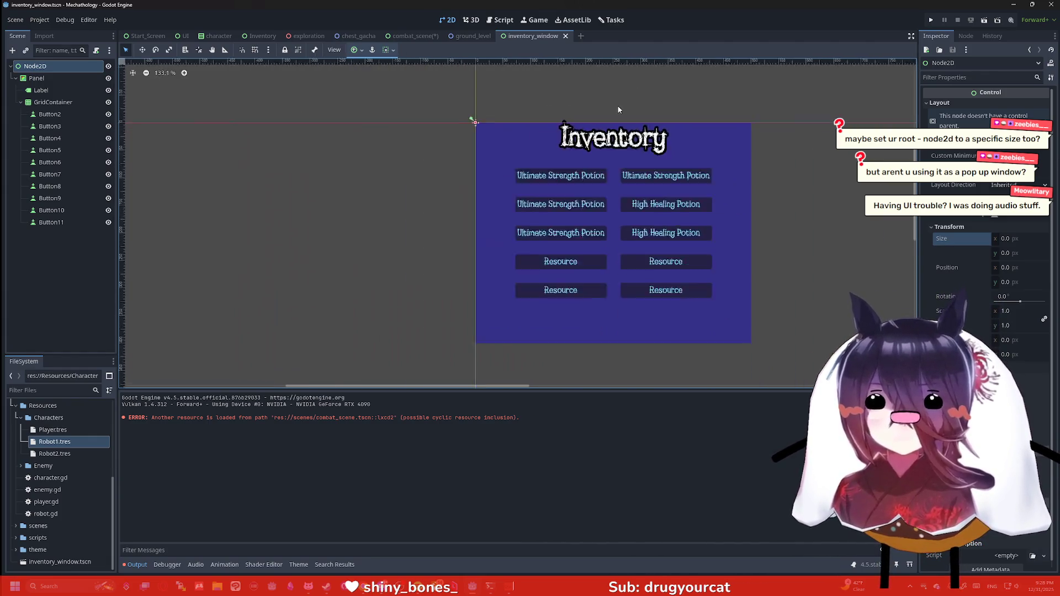
{"action": "scroll", "coordinate": [618, 109], "scroll_direction": "down", "scroll_amount": 4}
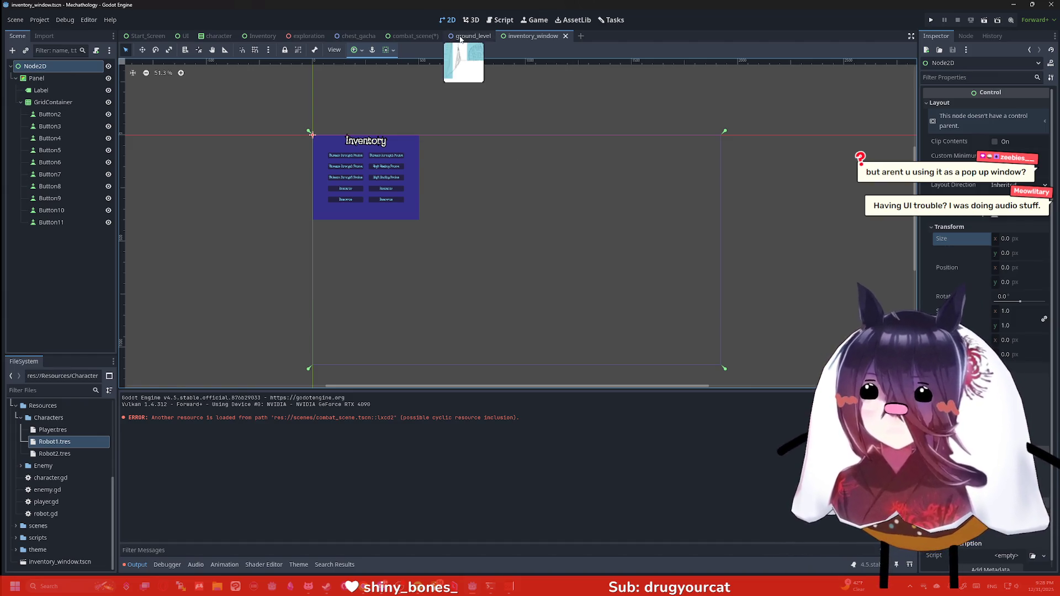
In combat_scene, apply the Top Right anchor preset to the inventory instance.
{"action": "left_click", "coordinate": [428, 37]}
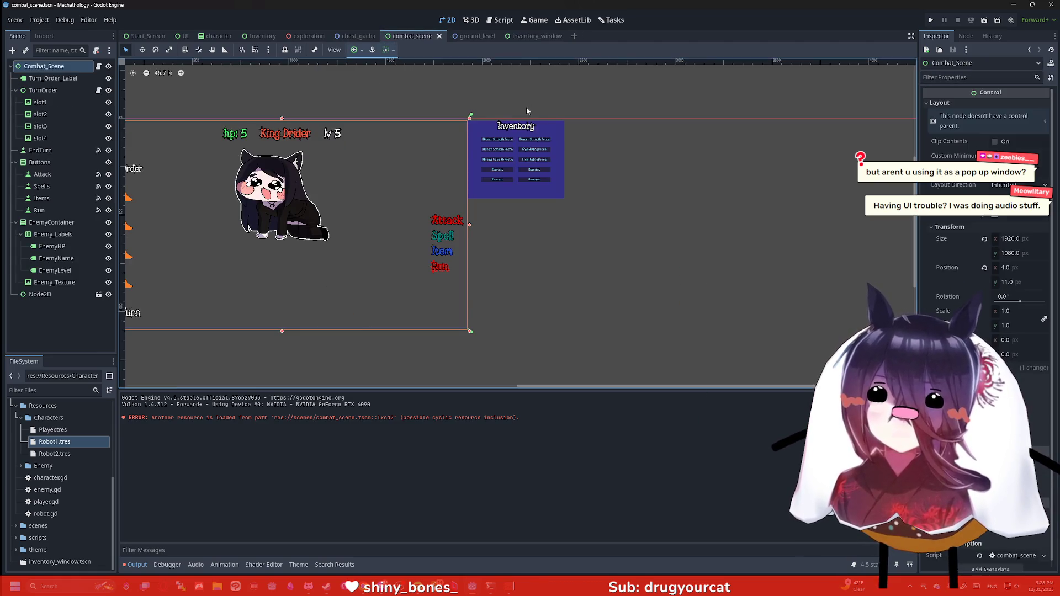
{"action": "scroll", "coordinate": [506, 205], "scroll_direction": "down", "scroll_amount": 3}
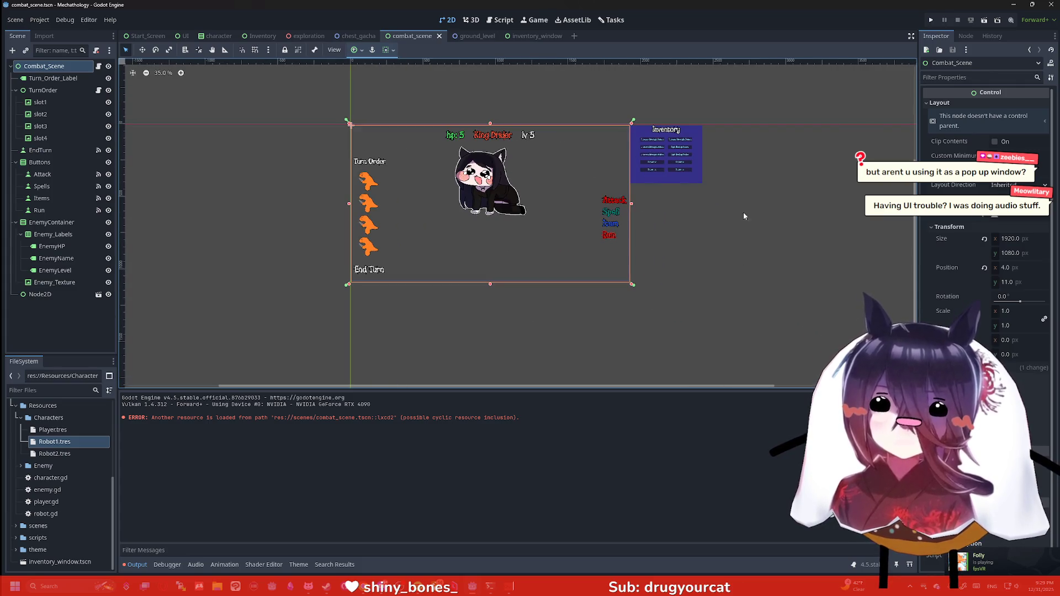
{"action": "left_click", "coordinate": [40, 294]}
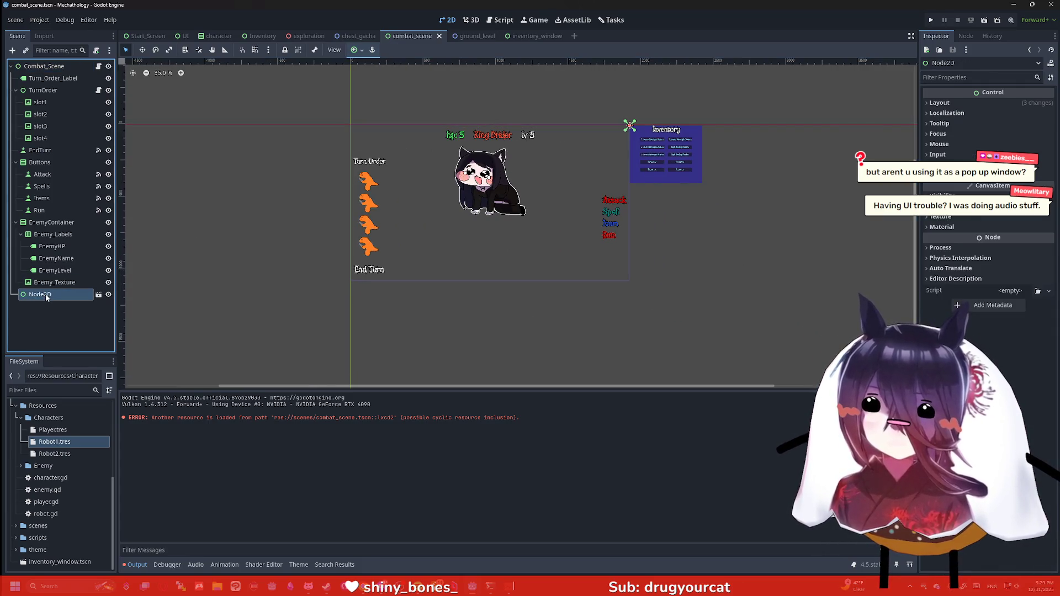
{"action": "left_click", "coordinate": [357, 50]}
{"action": "left_click", "coordinate": [391, 81]}
Try Top Left, Center Top and Top Right anchors, settling on Top Left.
{"action": "left_click", "coordinate": [377, 83]}
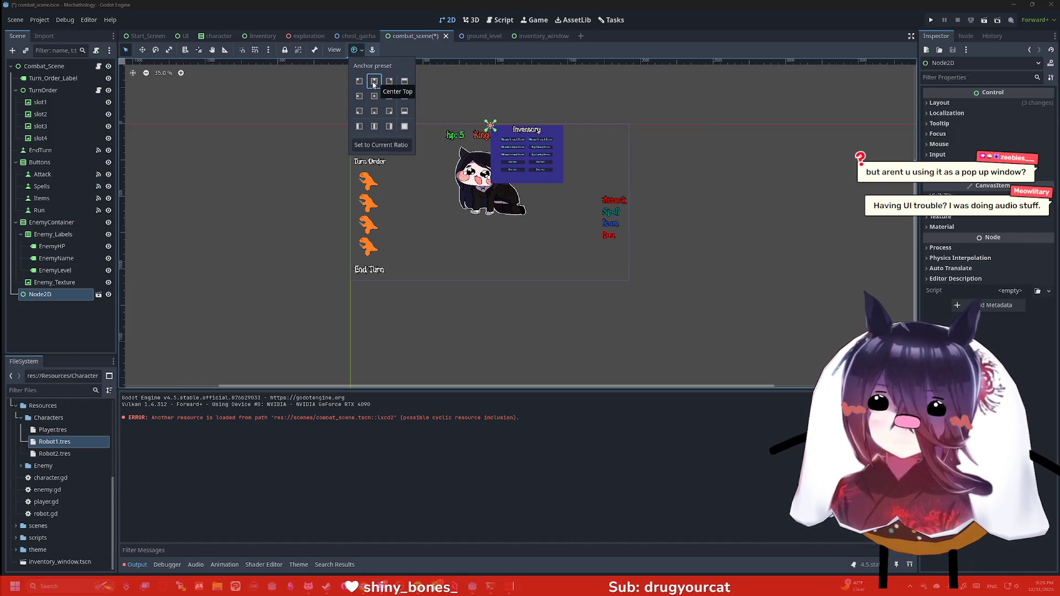
{"action": "left_click", "coordinate": [364, 83]}
{"action": "left_click", "coordinate": [375, 82]}
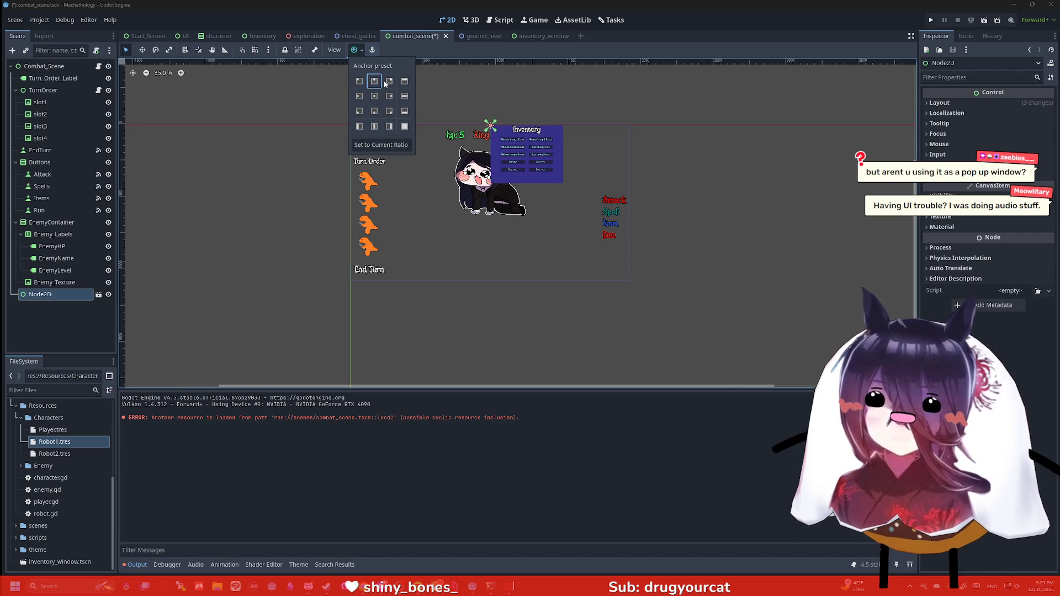
{"action": "left_click", "coordinate": [390, 82]}
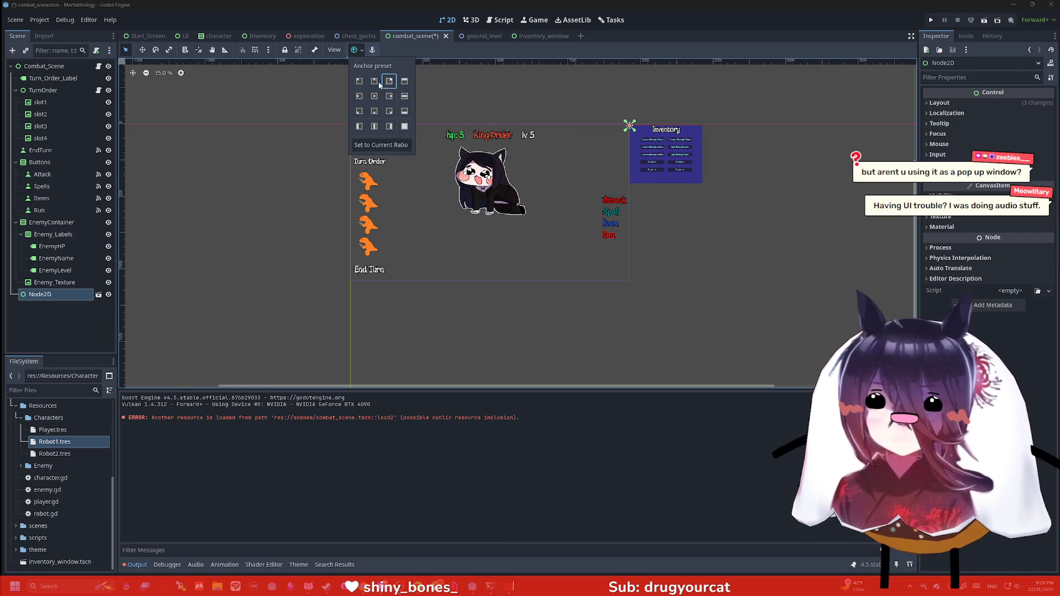
{"action": "left_click", "coordinate": [374, 82]}
{"action": "left_click", "coordinate": [359, 82]}
{"action": "scroll", "coordinate": [416, 97], "scroll_direction": "up", "scroll_amount": 10}
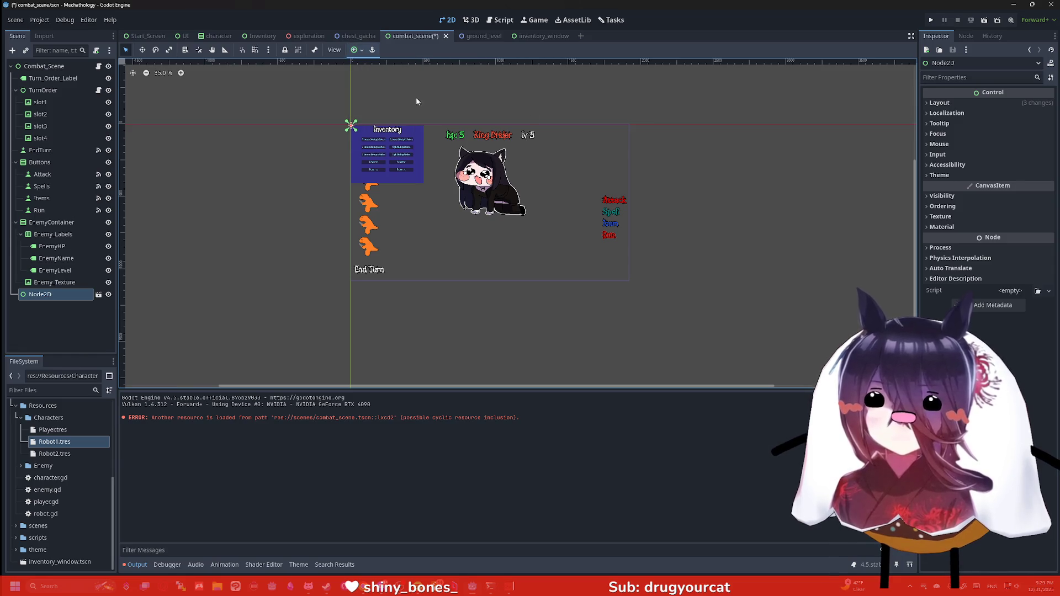
{"action": "scroll", "coordinate": [302, 136], "scroll_direction": "up", "scroll_amount": 4}
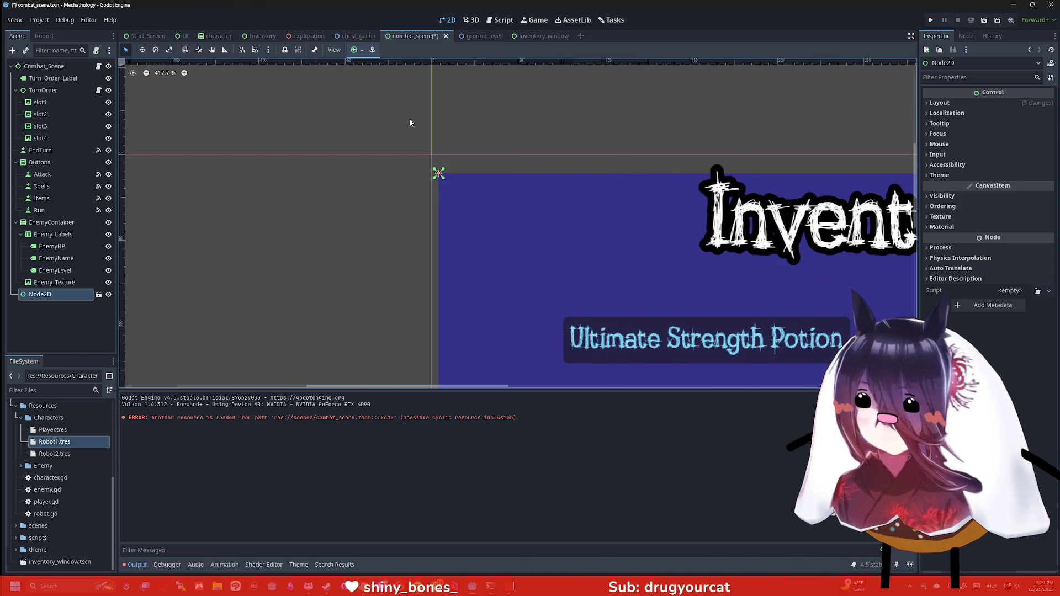
{"action": "scroll", "coordinate": [523, 106], "scroll_direction": "down", "scroll_amount": 4}
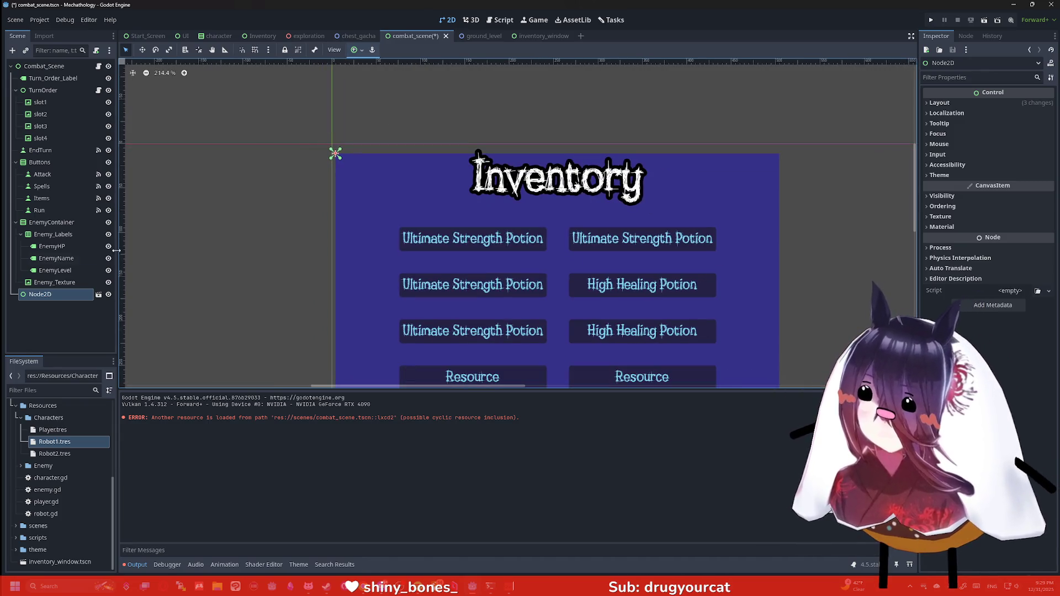
{"action": "left_click", "coordinate": [55, 297]}
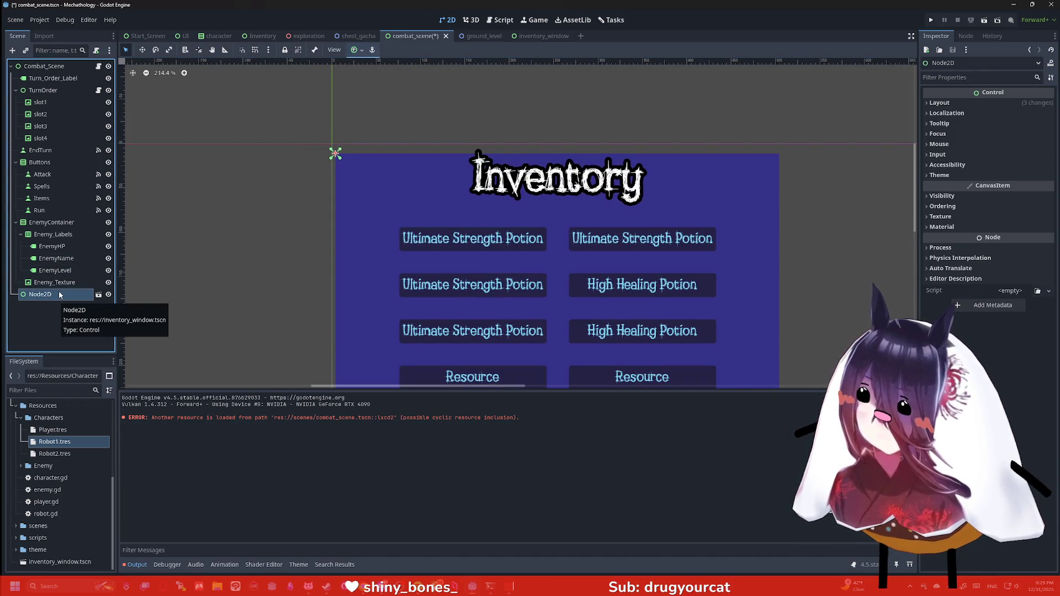
{"action": "left_click", "coordinate": [44, 66]}
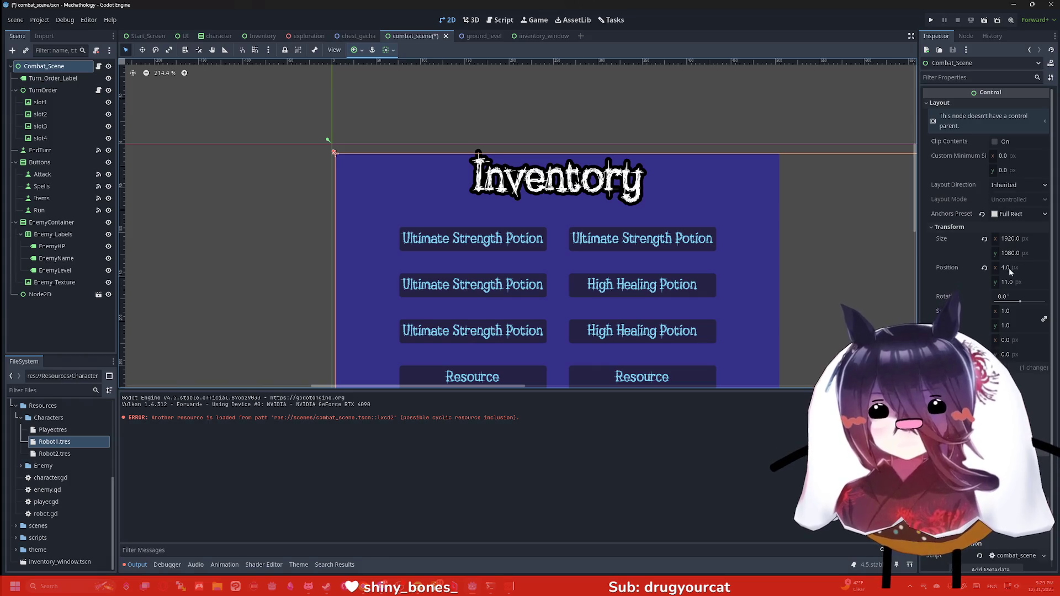
Revert the Combat_Scene root's Position to 0,0.
{"action": "left_click", "coordinate": [984, 267]}
{"action": "scroll", "coordinate": [620, 187], "scroll_direction": "down", "scroll_amount": 2}
{"action": "left_click_drag", "start_coordinate": [652, 127], "coordinate": [401, 109]}
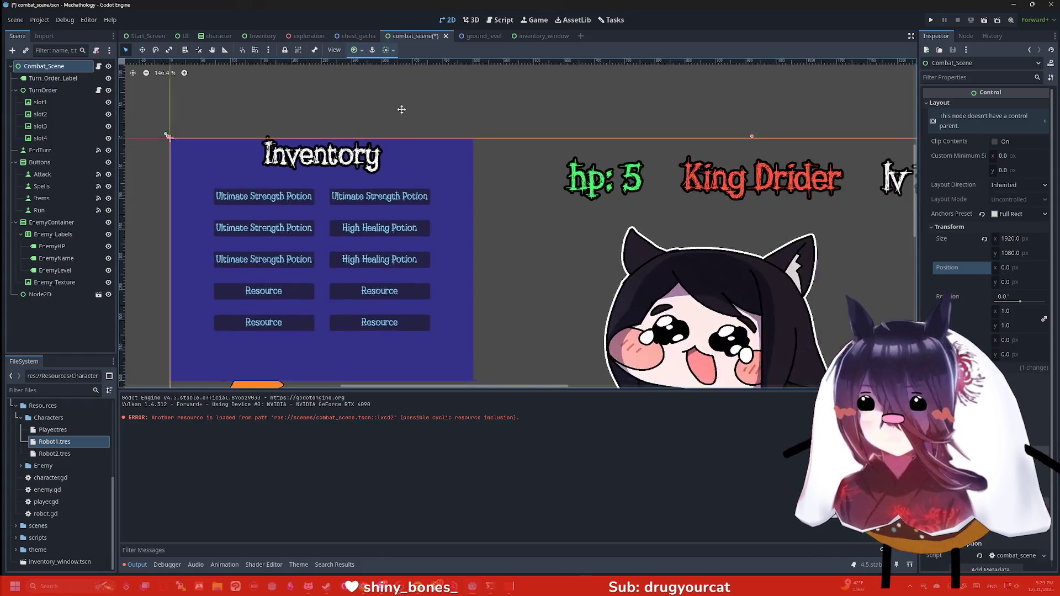
{"action": "scroll", "coordinate": [401, 110], "scroll_direction": "down", "scroll_amount": 5}
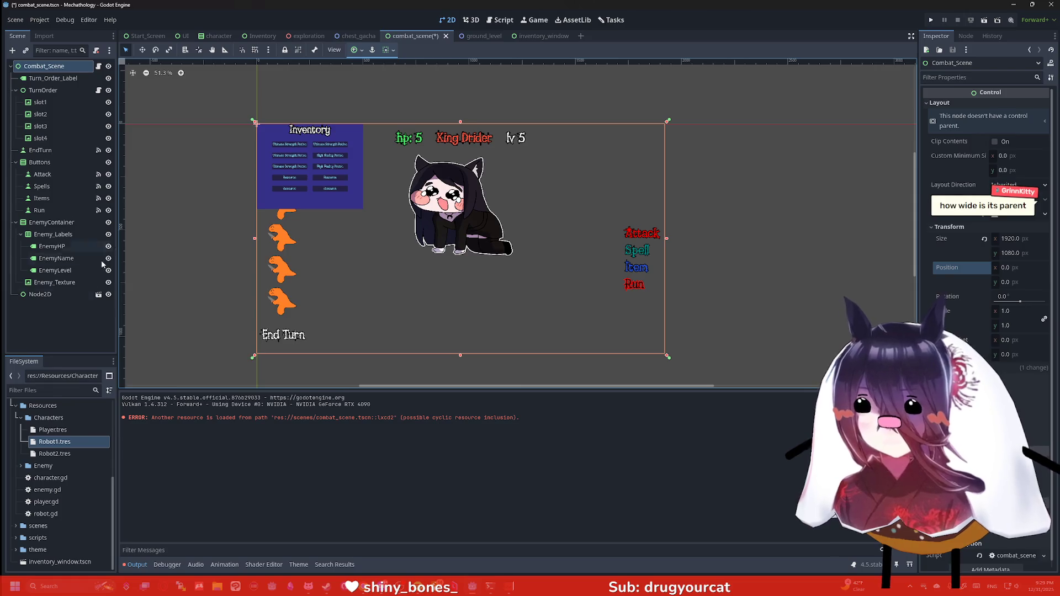
Anchor the inventory instance back to the top-right corner.
{"action": "left_click", "coordinate": [40, 294]}
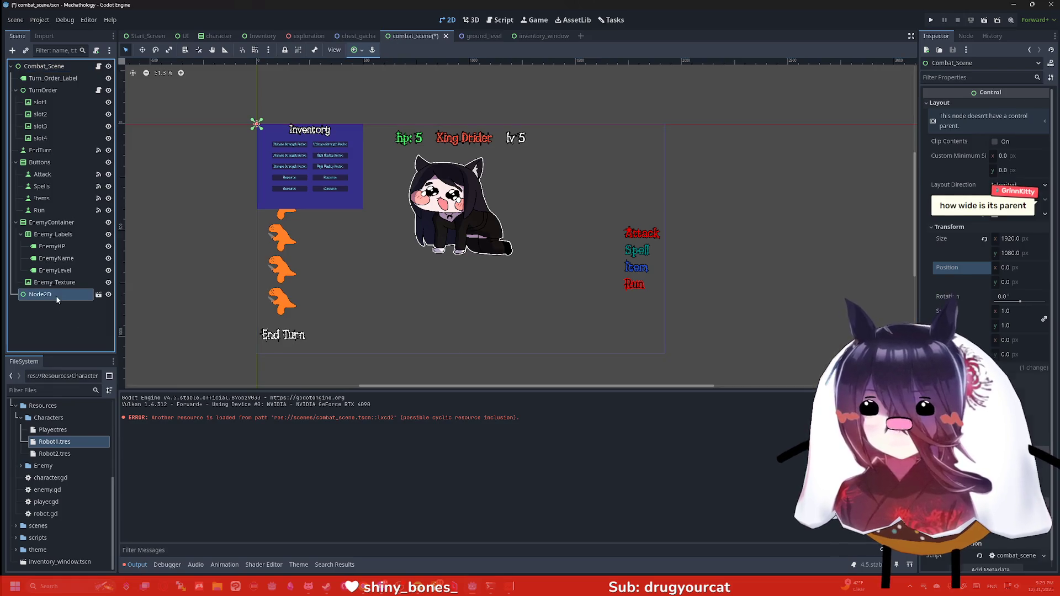
{"action": "left_click", "coordinate": [356, 51]}
{"action": "left_click", "coordinate": [390, 81]}
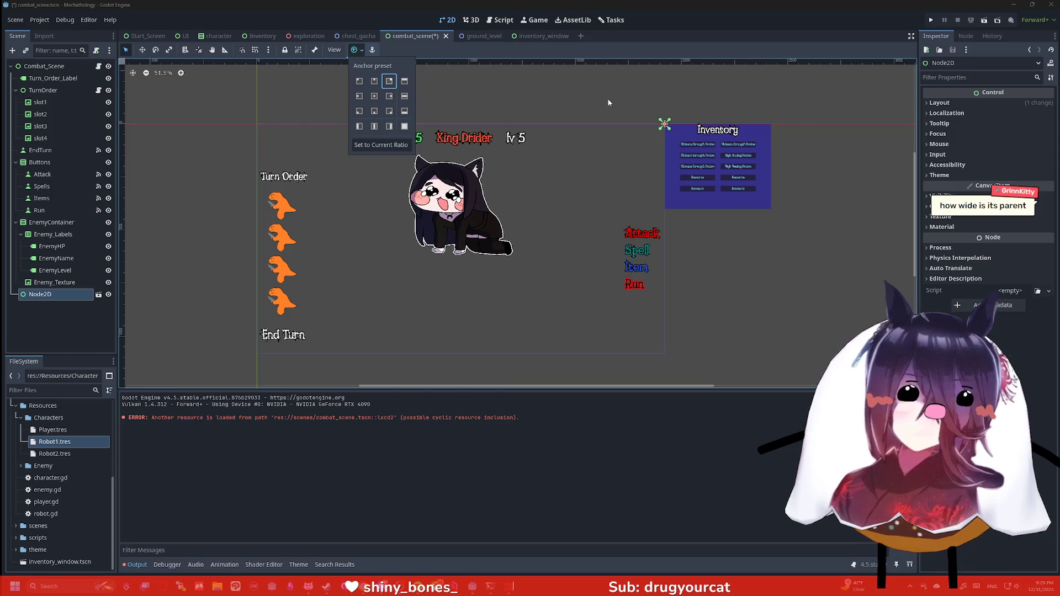
{"action": "scroll", "coordinate": [609, 100], "scroll_direction": "up", "scroll_amount": 1}
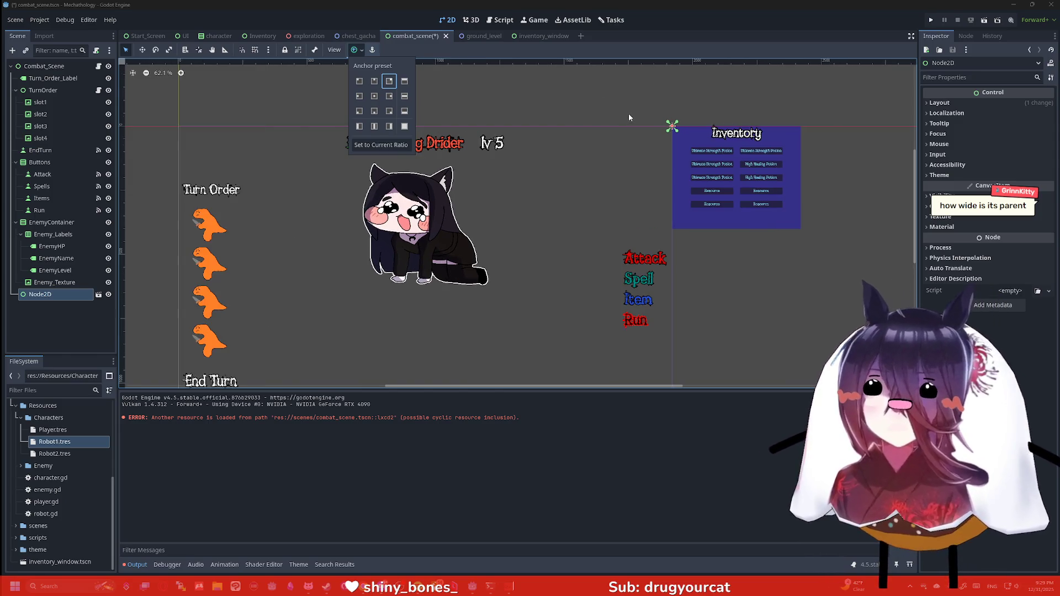
{"action": "left_click", "coordinate": [437, 126]}
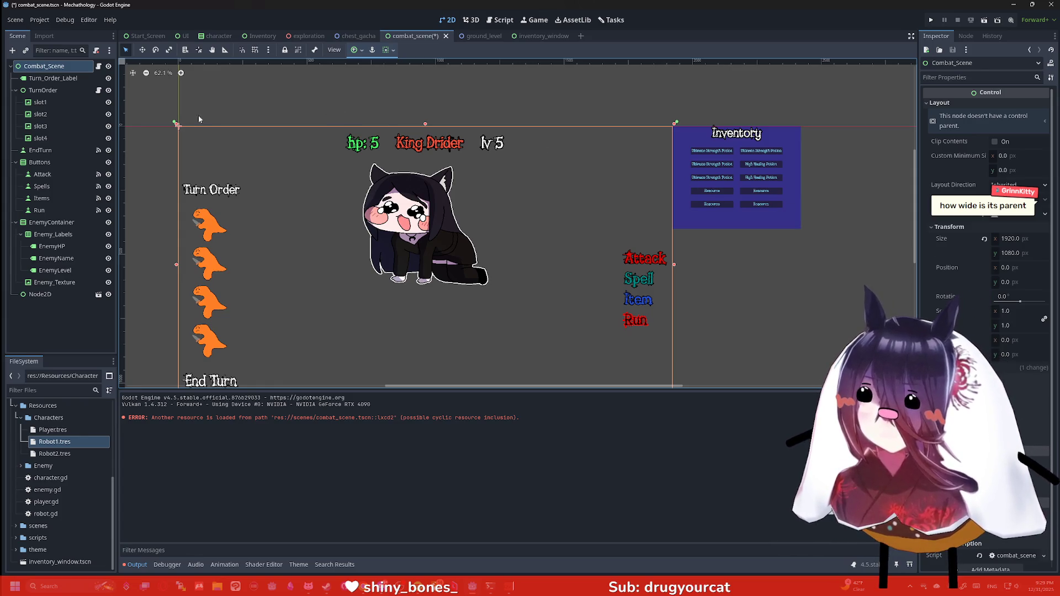
{"action": "left_click", "coordinate": [51, 297]}
{"action": "mouse_move", "coordinate": [494, 36]}
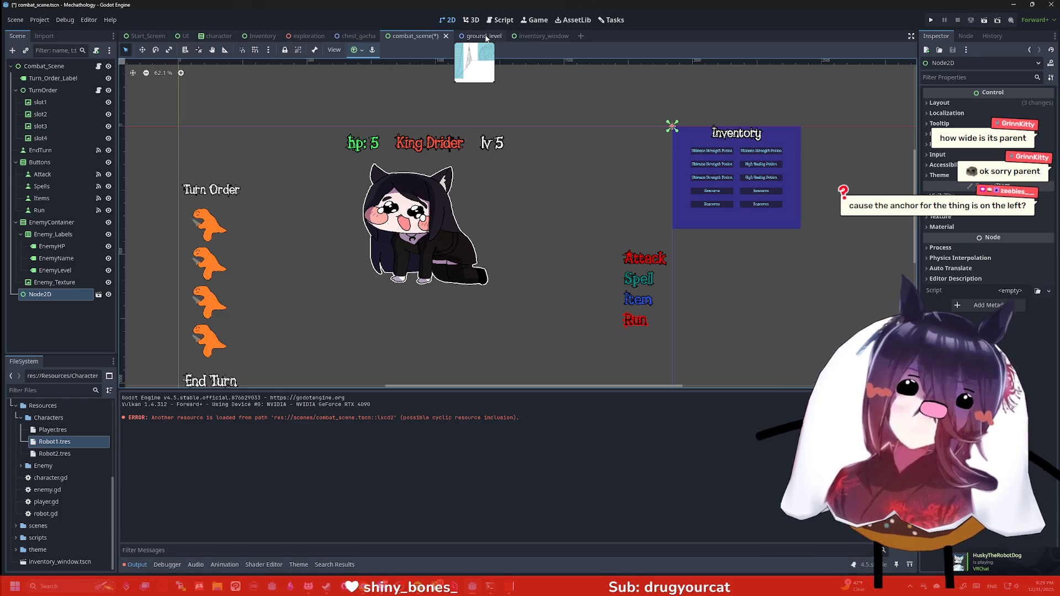
{"action": "left_click", "coordinate": [356, 50]}
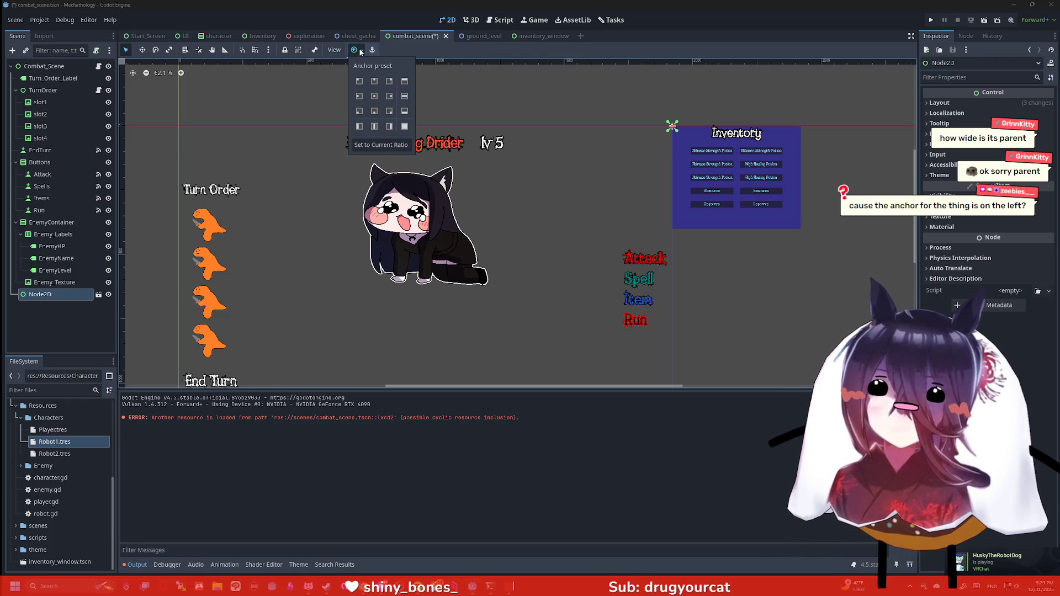
Cycle the inventory through Center, Bottom Right, Bottom Center and Left Center anchors, ending Bottom Left.
{"action": "left_click", "coordinate": [374, 95]}
{"action": "scroll", "coordinate": [552, 159], "scroll_direction": "down", "scroll_amount": 2}
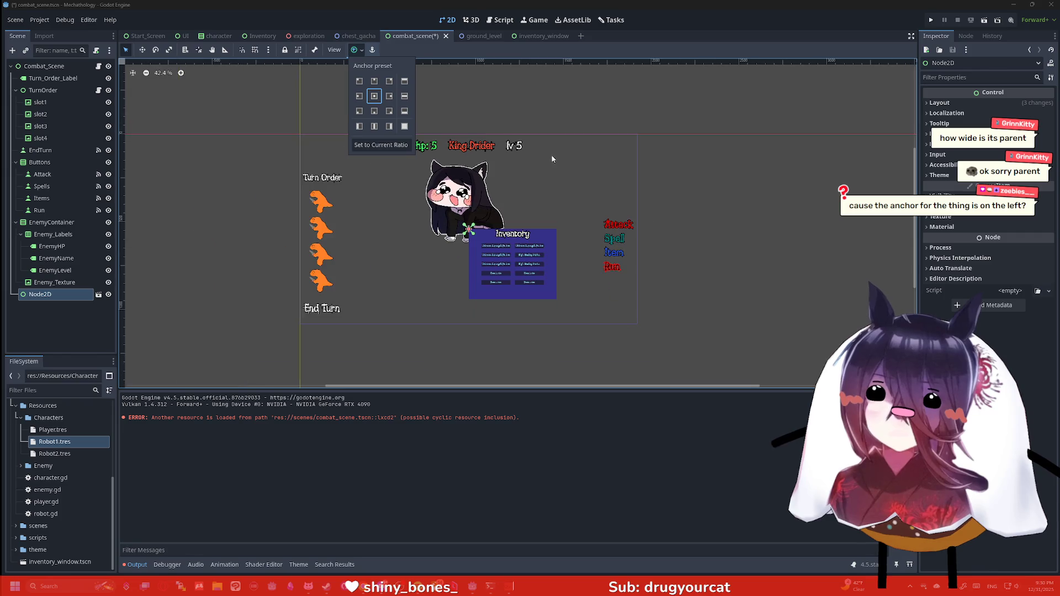
{"action": "left_click", "coordinate": [389, 111]}
{"action": "scroll", "coordinate": [588, 161], "scroll_direction": "down", "scroll_amount": 2}
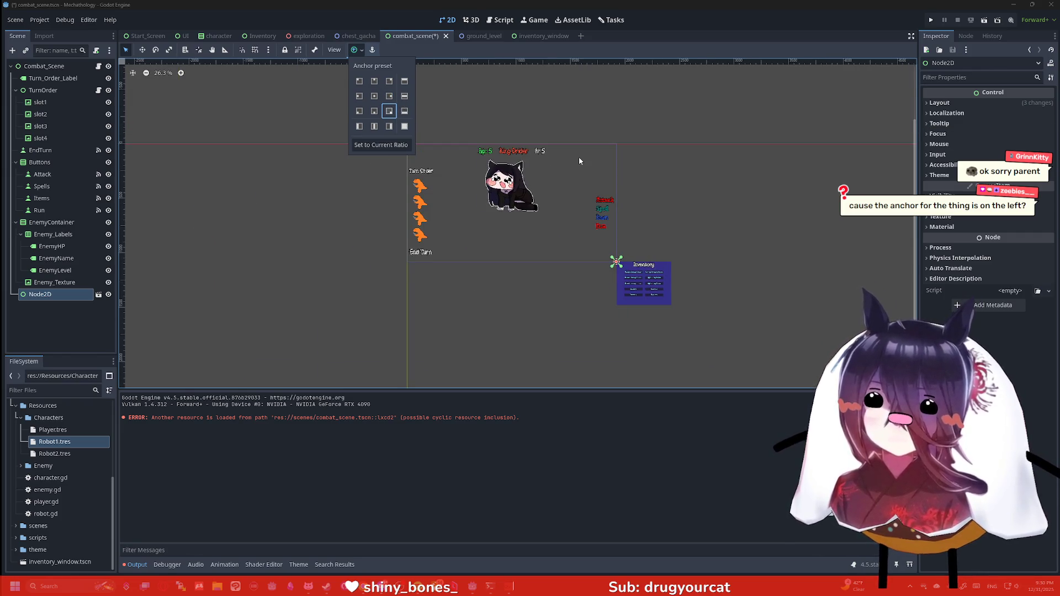
{"action": "scroll", "coordinate": [579, 161], "scroll_direction": "up", "scroll_amount": 1}
{"action": "left_click", "coordinate": [359, 111]}
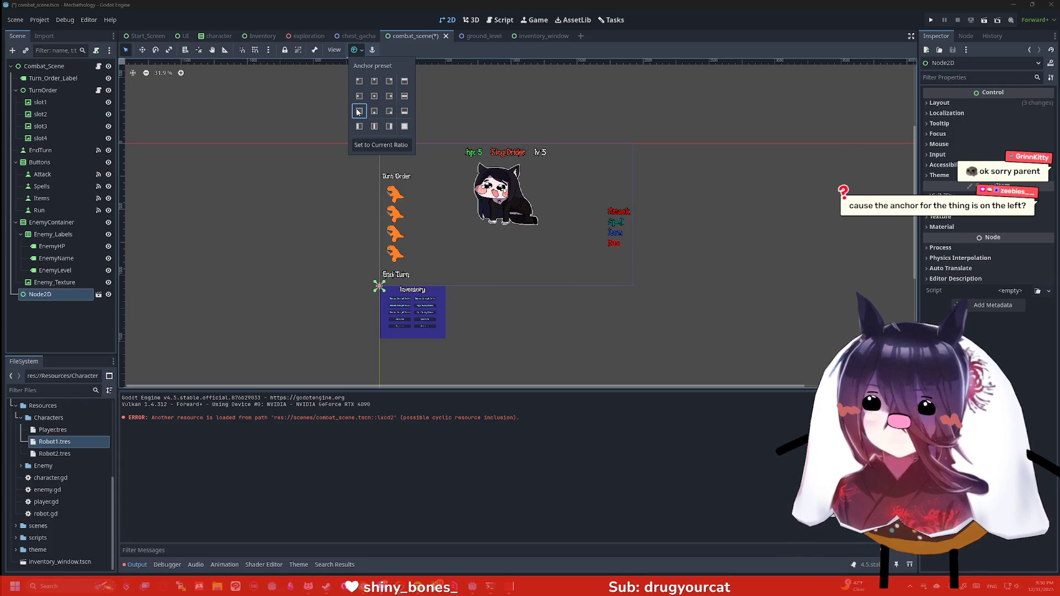
{"action": "left_click", "coordinate": [374, 111]}
{"action": "left_click", "coordinate": [389, 111]}
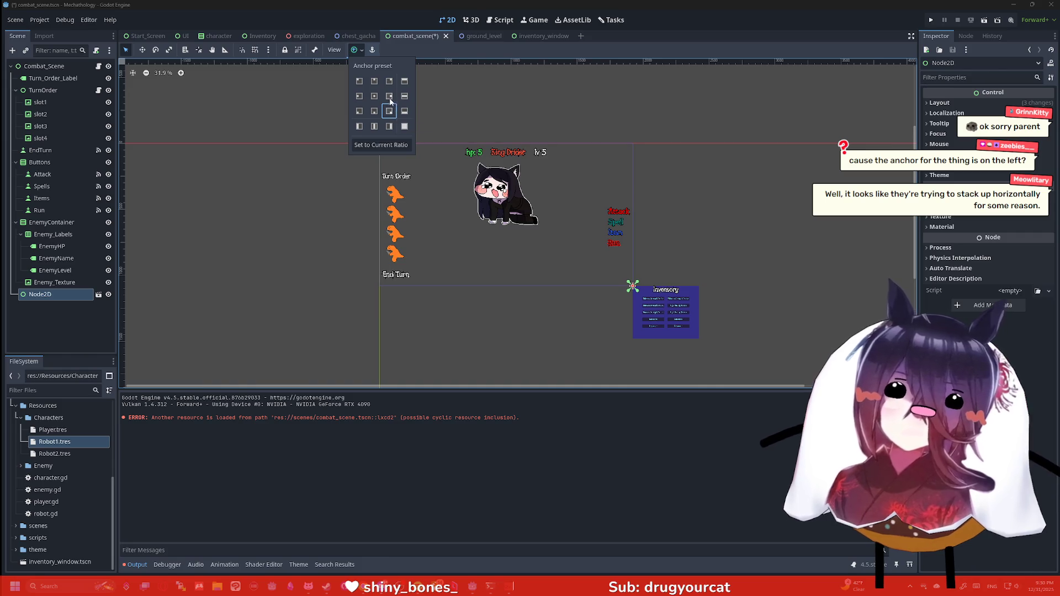
{"action": "left_click", "coordinate": [390, 96]}
{"action": "left_click", "coordinate": [373, 99]}
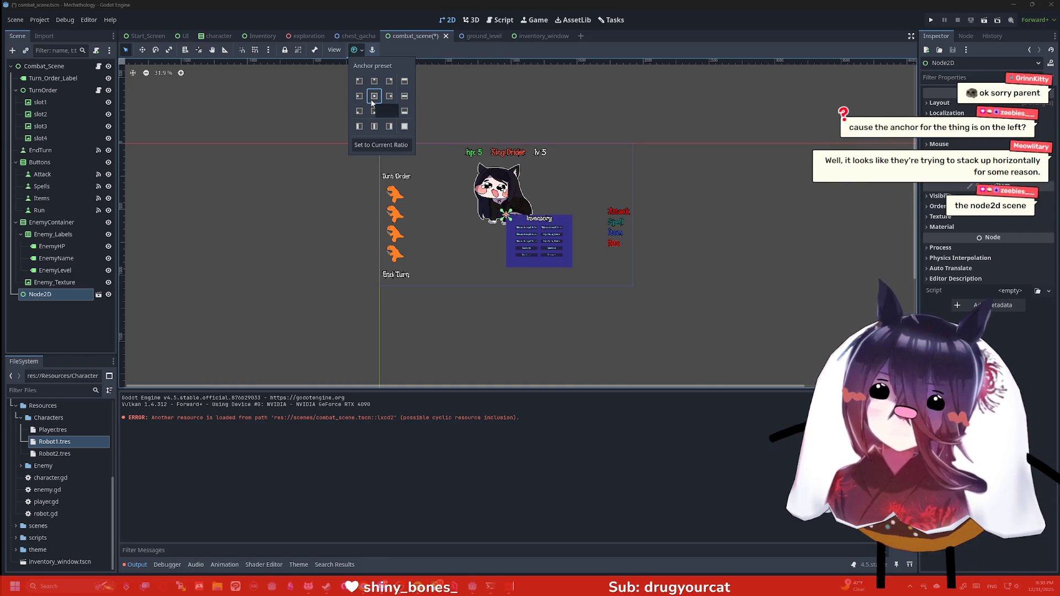
{"action": "left_click", "coordinate": [360, 96]}
{"action": "left_click", "coordinate": [360, 83]}
{"action": "left_click", "coordinate": [359, 96]}
{"action": "left_click", "coordinate": [360, 111]}
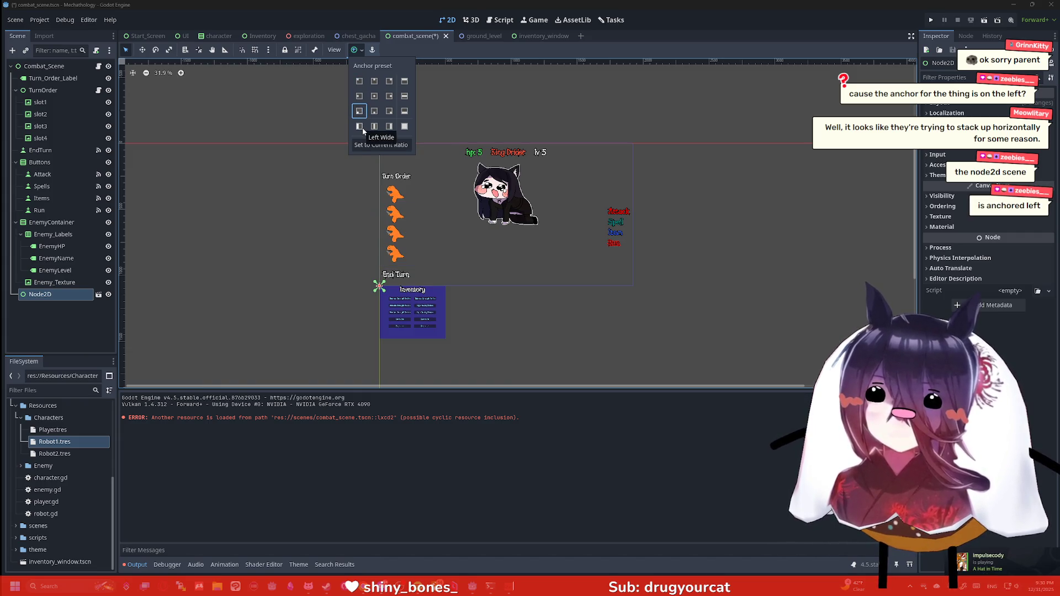
Check Combat_Scene's size and position, then open inventory_window.
{"action": "left_click", "coordinate": [43, 67]}
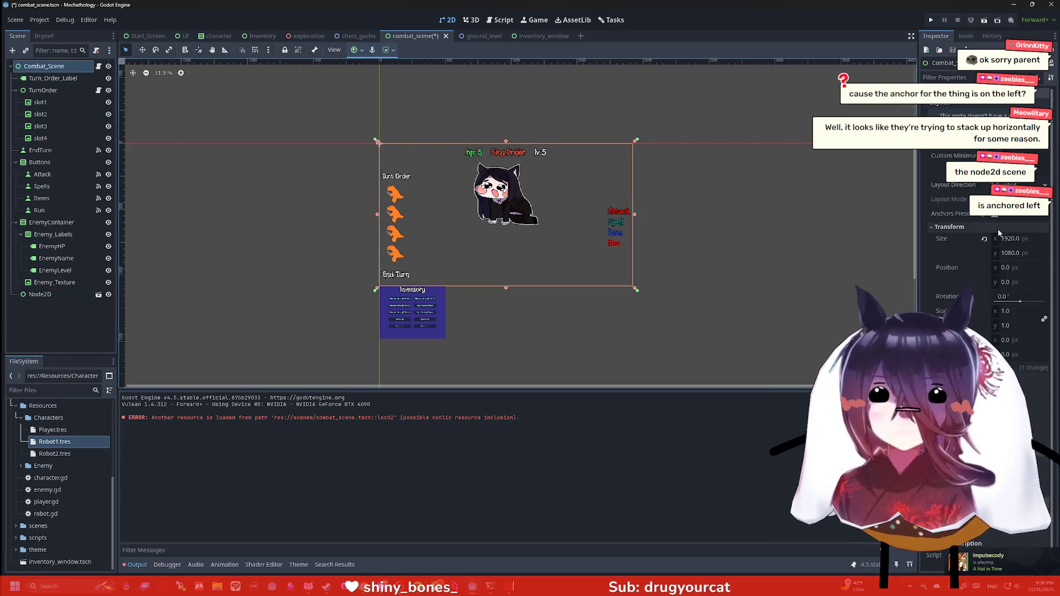
{"action": "left_click", "coordinate": [37, 294]}
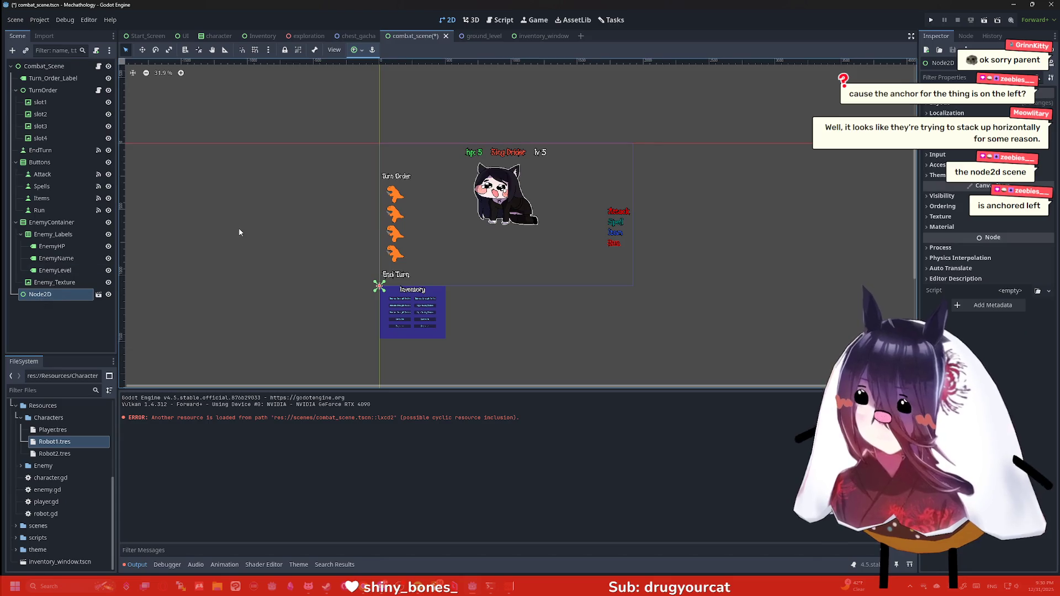
{"action": "left_click", "coordinate": [536, 36]}
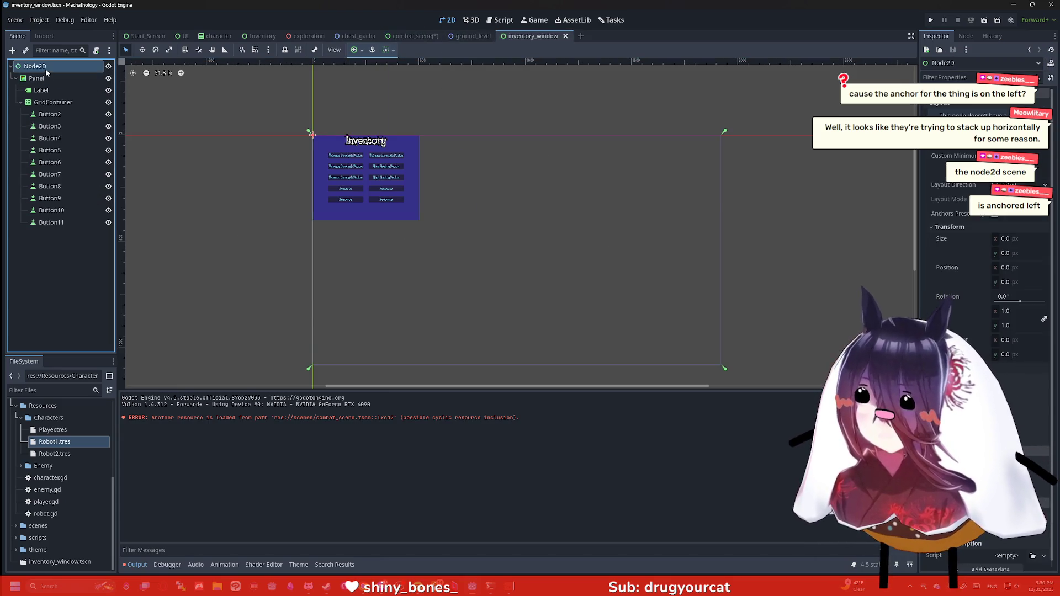
Set the root's Transform Size to 1920 × 1080, save, and return to combat_scene.
{"action": "left_click", "coordinate": [1027, 239]}
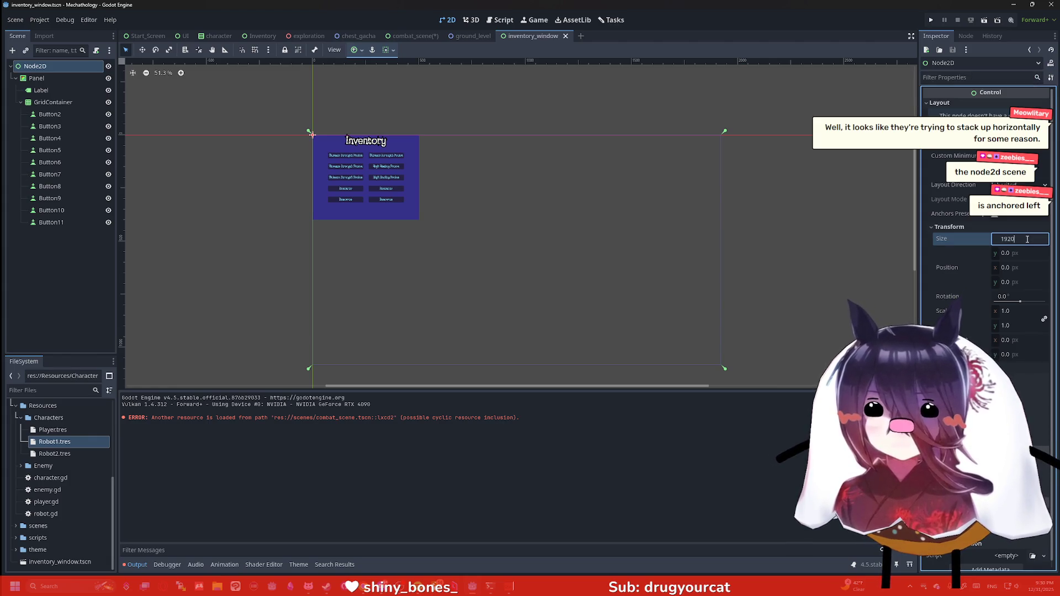
{"action": "key", "text": "Tab"}
{"action": "type", "text": "80"}
{"action": "key", "text": "Return"}
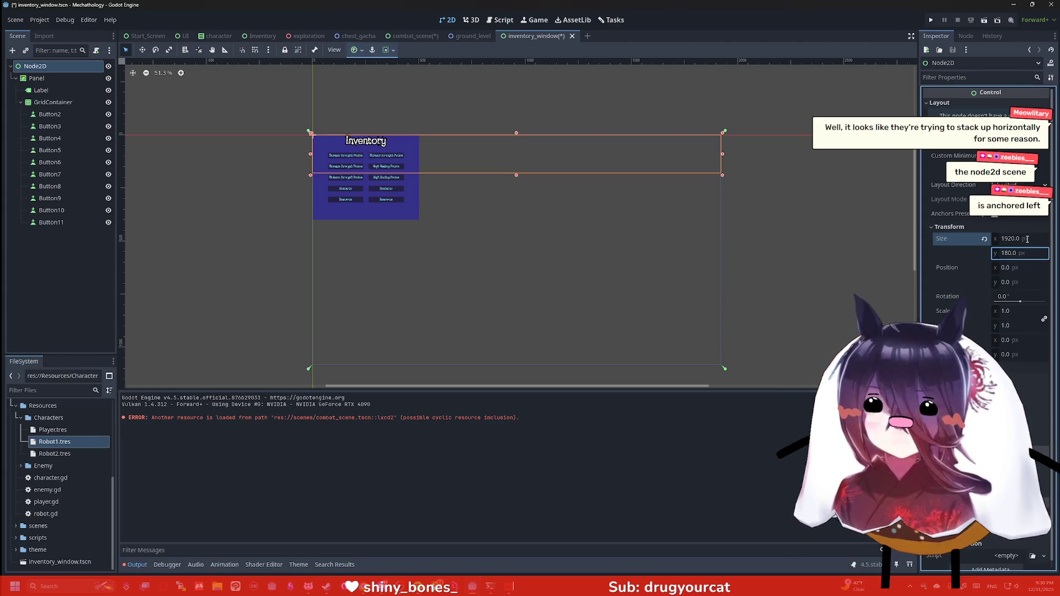
{"action": "type", "text": "1080"}
{"action": "key", "text": "Return"}
{"action": "key", "text": "ctrl+s"}
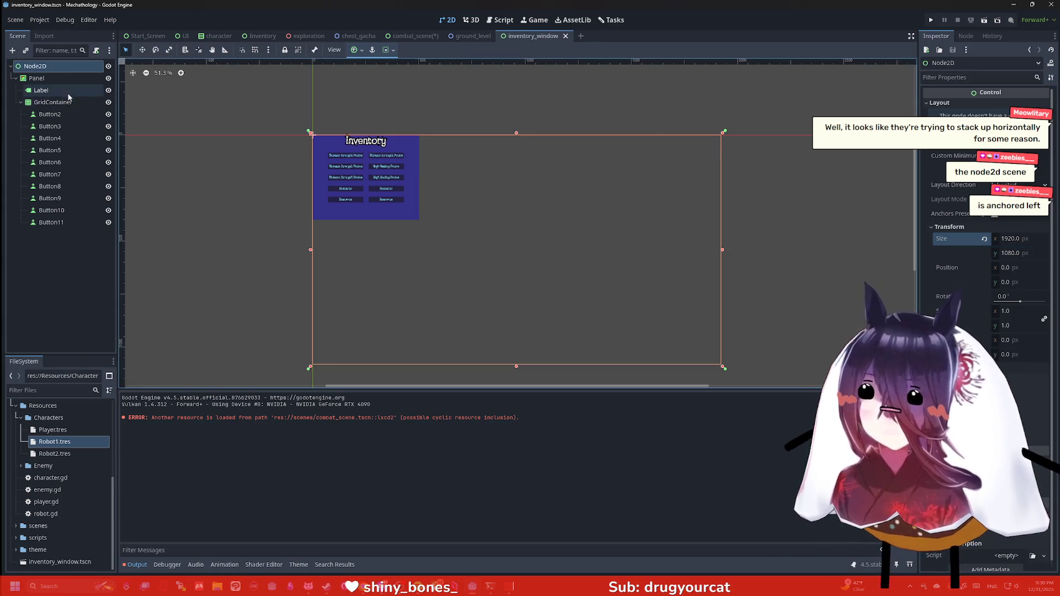
{"action": "left_click", "coordinate": [422, 37]}
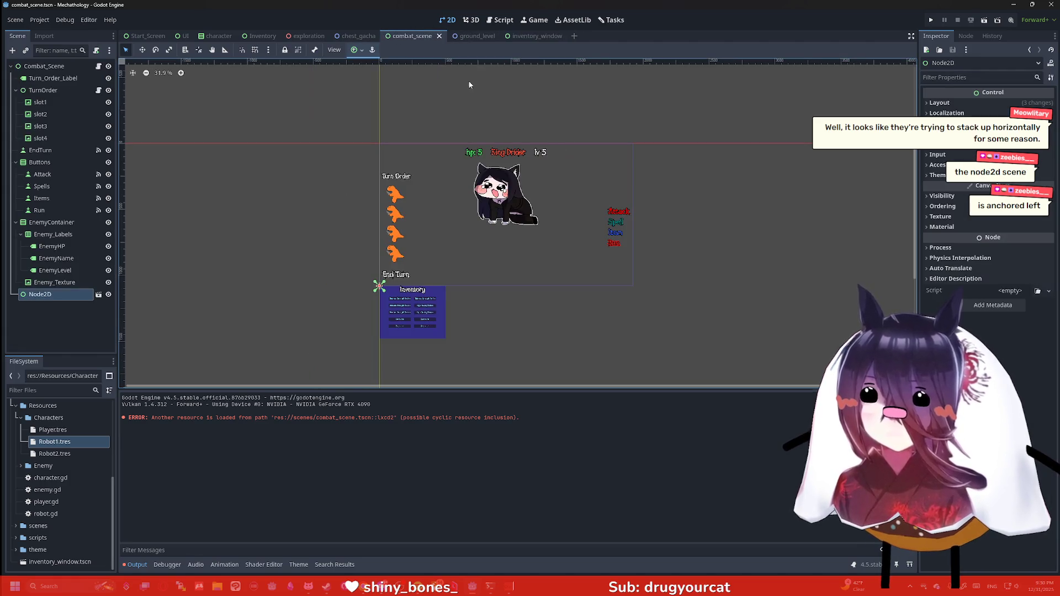
Apply the Top Right anchor preset to the Inventory instance, then return to inventory_window.
{"action": "left_click", "coordinate": [356, 50]}
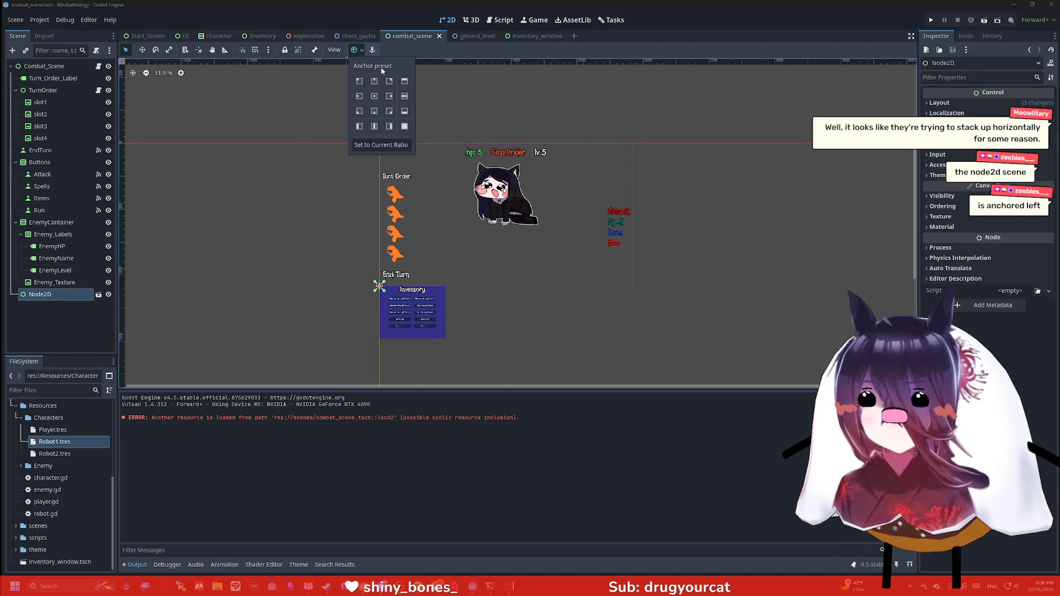
{"action": "left_click", "coordinate": [389, 82]}
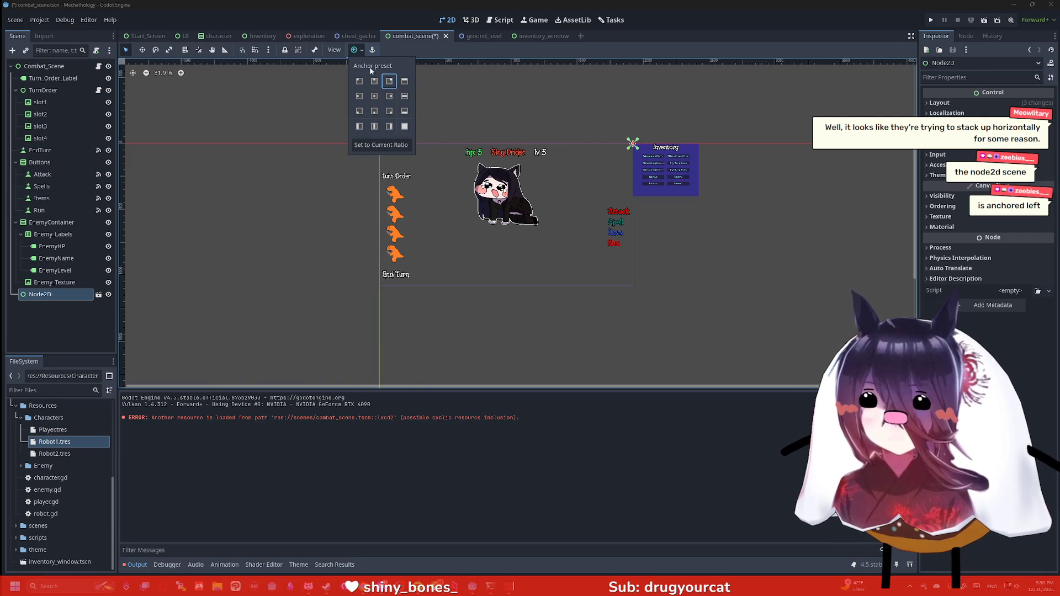
{"action": "left_click", "coordinate": [295, 173]}
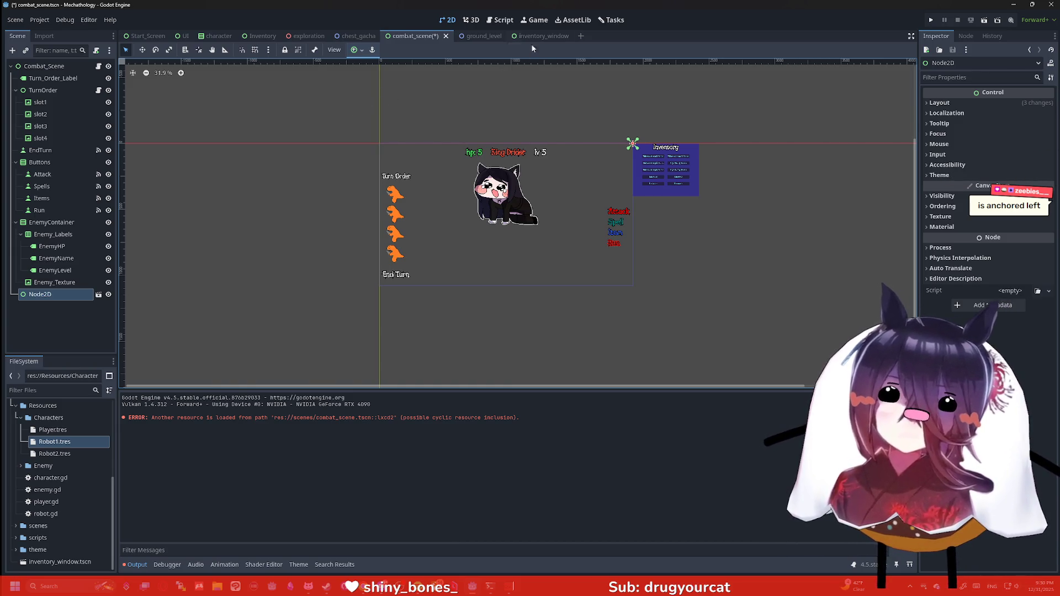
{"action": "scroll", "coordinate": [611, 136], "scroll_direction": "up", "scroll_amount": 5}
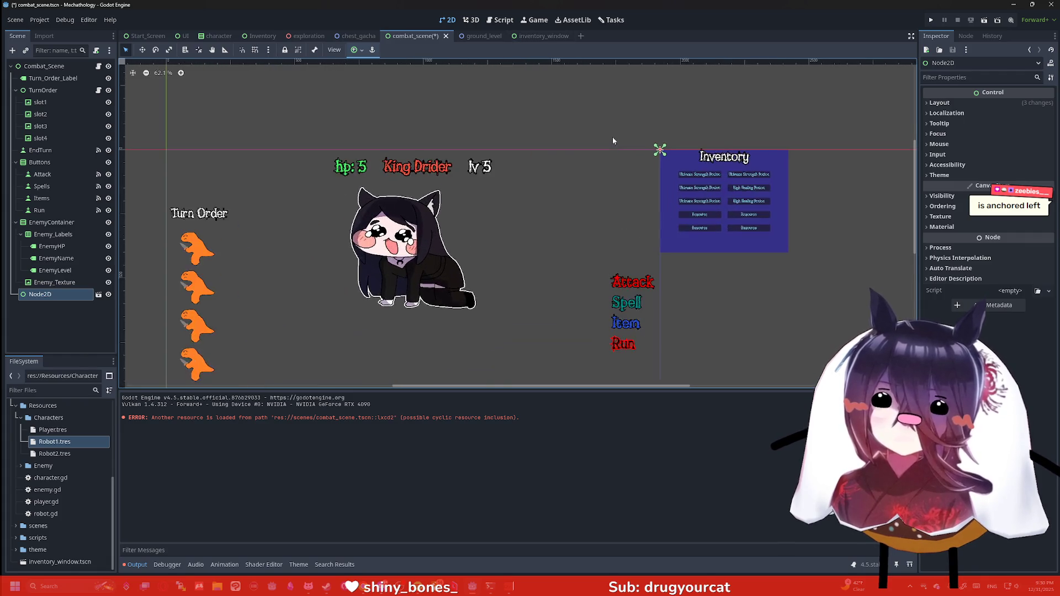
{"action": "left_click", "coordinate": [535, 36]}
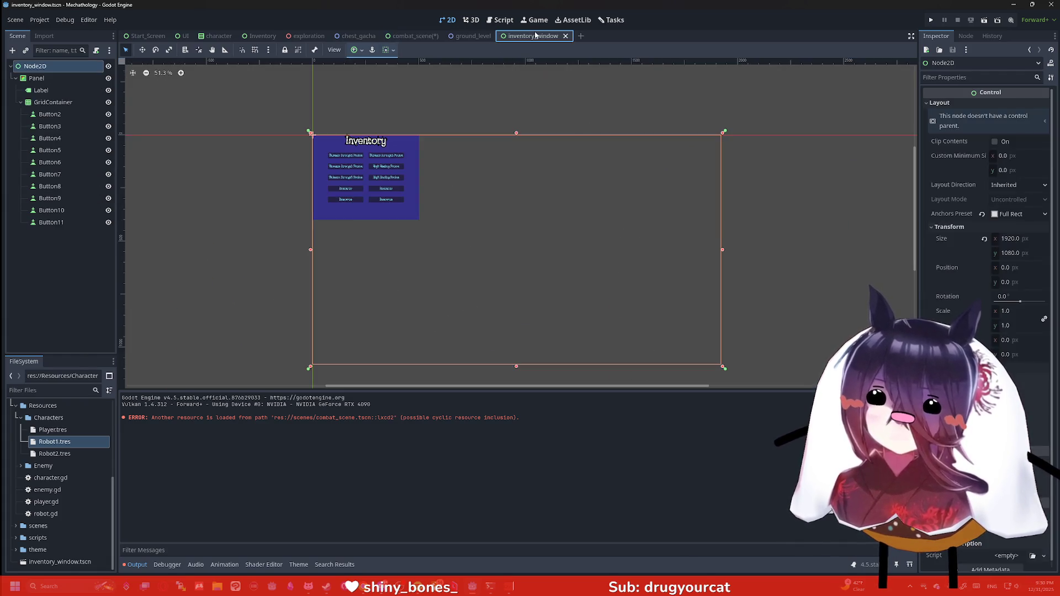
Reselect the root Node2D and look over its anchor presets and snapping options without changes.
{"action": "left_click", "coordinate": [74, 103]}
{"action": "left_click", "coordinate": [61, 68]}
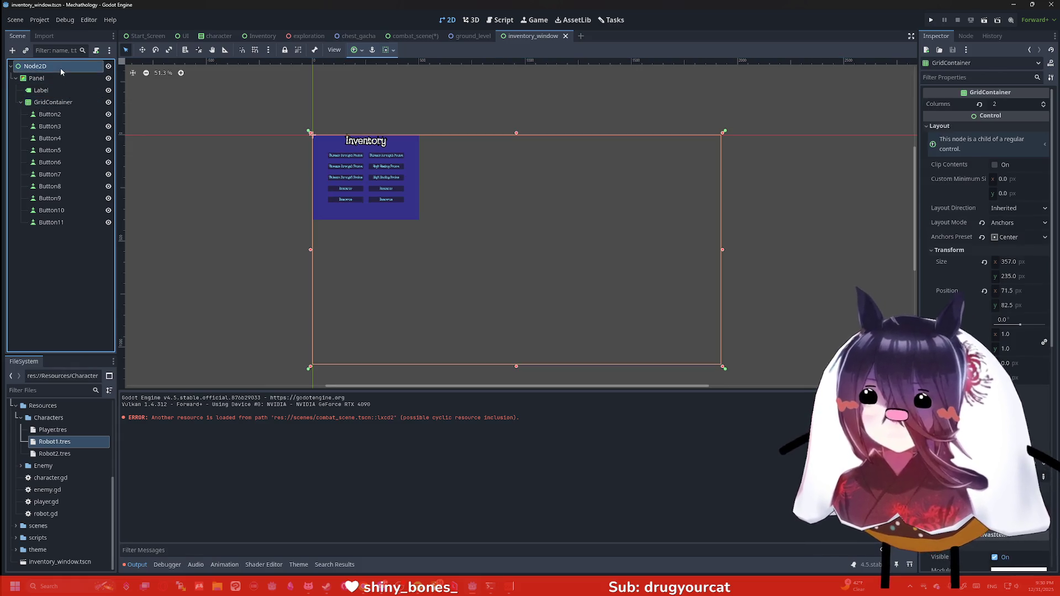
{"action": "scroll", "coordinate": [295, 127], "scroll_direction": "up", "scroll_amount": 4}
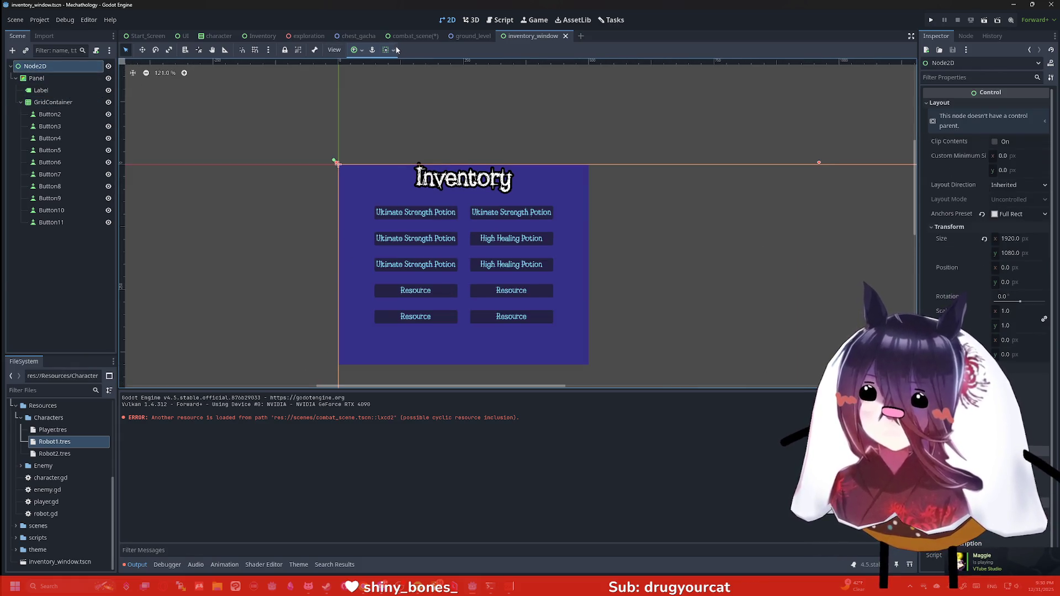
{"action": "left_click", "coordinate": [362, 51]}
{"action": "left_click", "coordinate": [372, 51]}
{"action": "left_click", "coordinate": [372, 51]}
{"action": "left_click", "coordinate": [389, 52]}
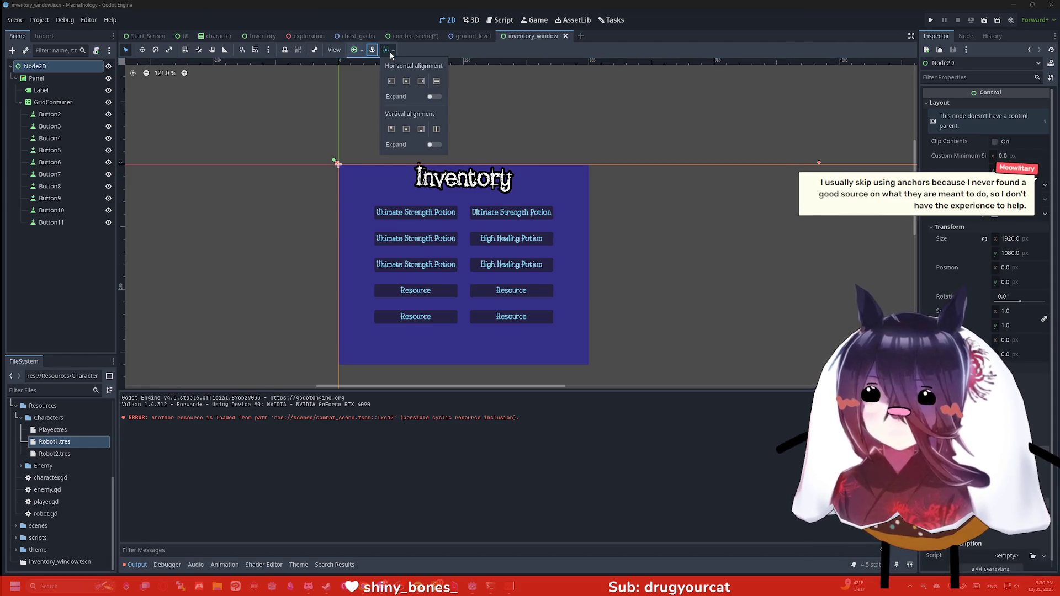
{"action": "left_click", "coordinate": [390, 52]}
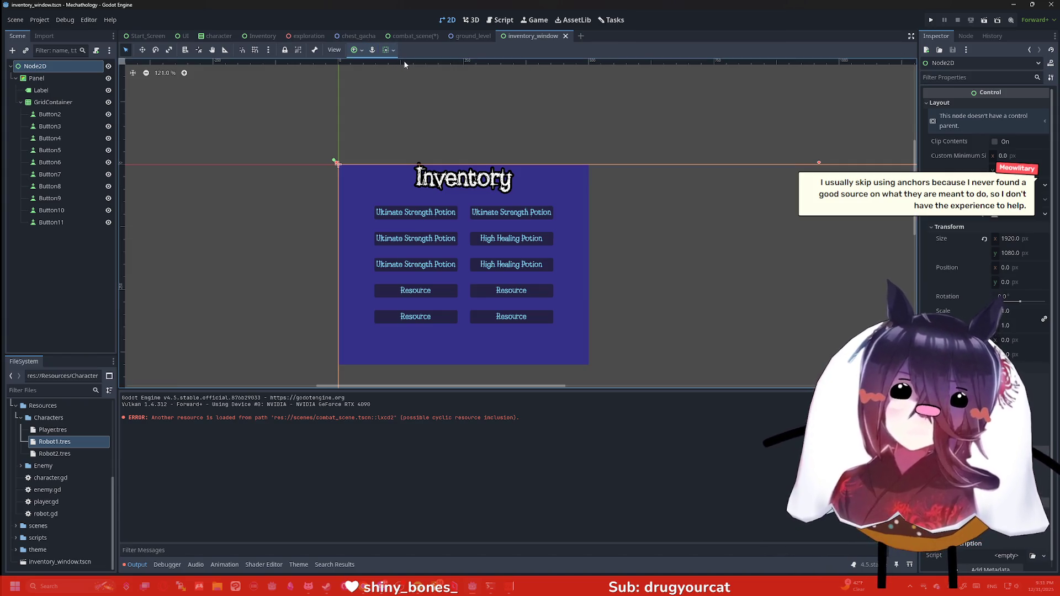
{"action": "scroll", "coordinate": [436, 87], "scroll_direction": "down", "scroll_amount": 1}
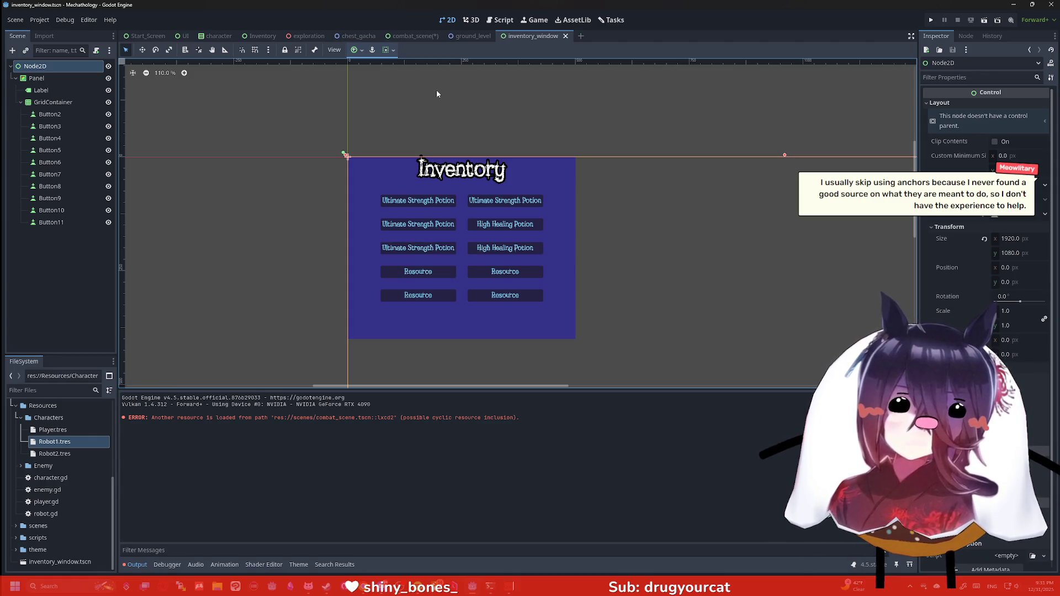
Drag the Inventory title label's anchors to its top-left corner, then save and switch to the browser.
{"action": "left_click", "coordinate": [439, 172]}
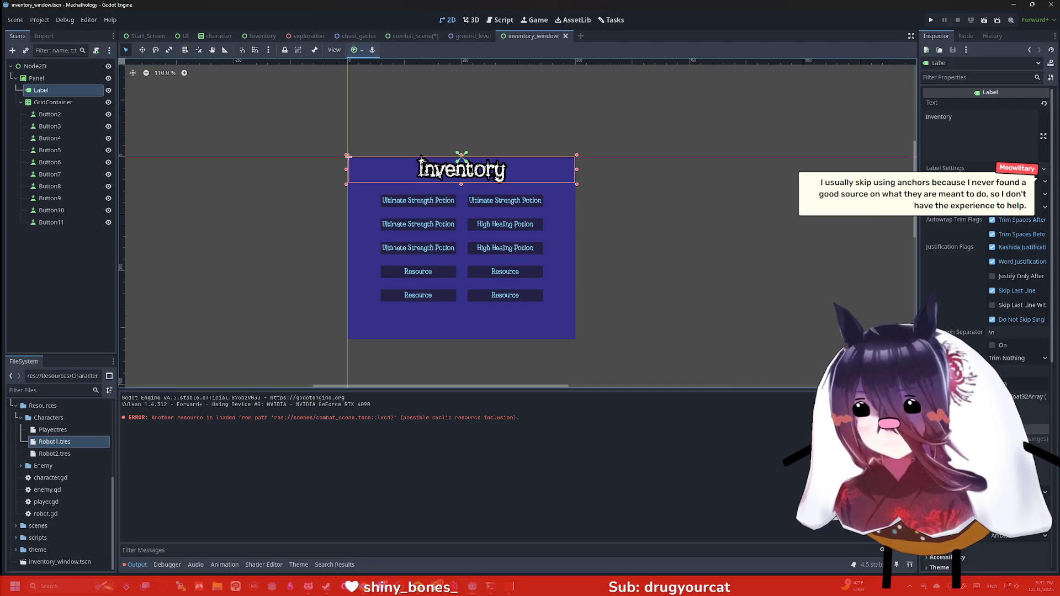
{"action": "left_click", "coordinate": [354, 50]}
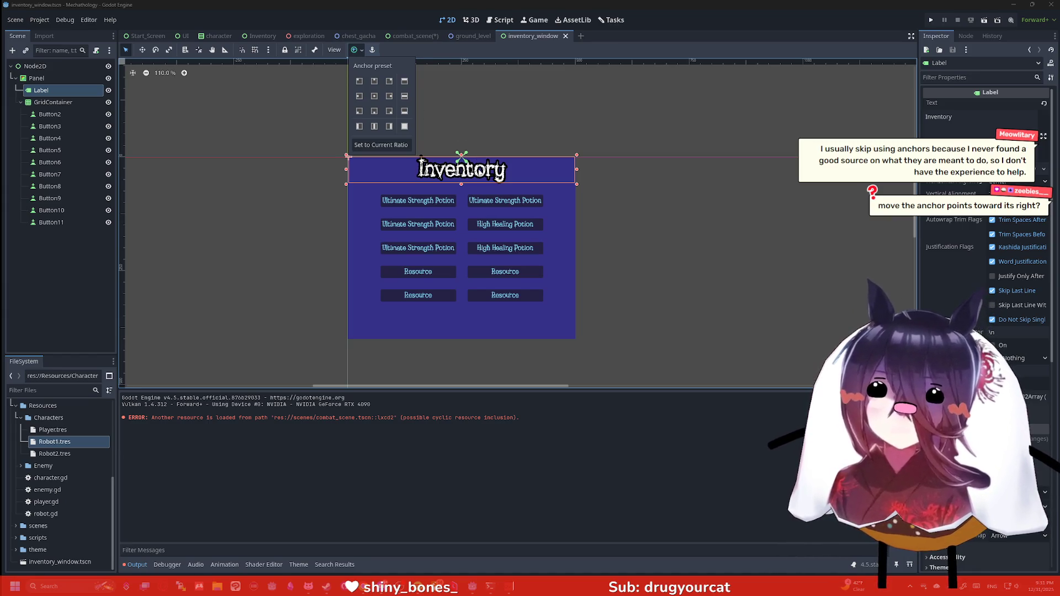
{"action": "left_click", "coordinate": [422, 160]}
{"action": "left_click_drag", "start_coordinate": [457, 160], "coordinate": [392, 160]}
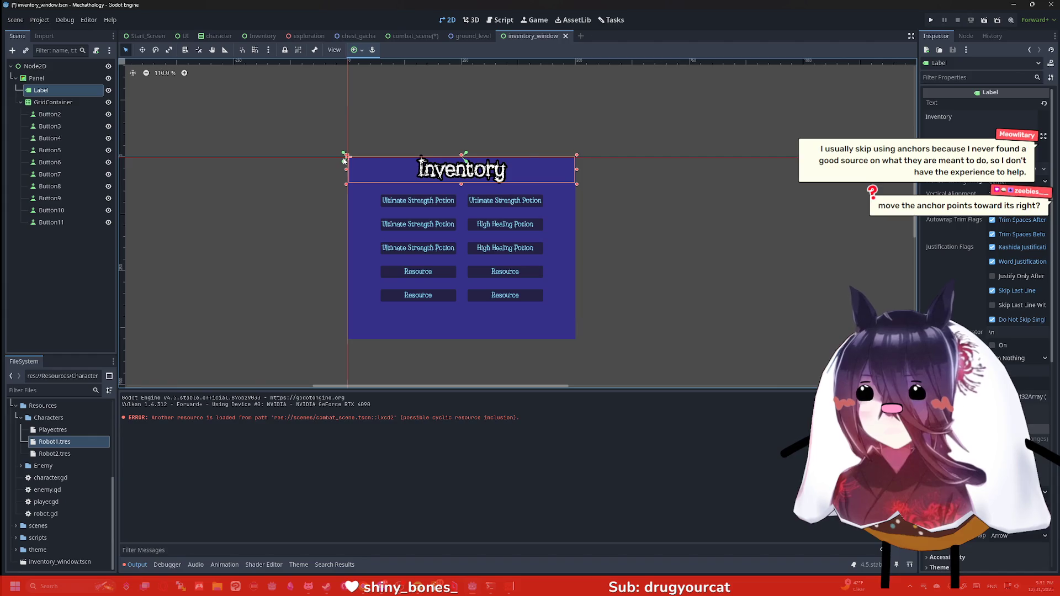
{"action": "left_click_drag", "start_coordinate": [463, 160], "coordinate": [339, 156]}
{"action": "left_click", "coordinate": [428, 120]}
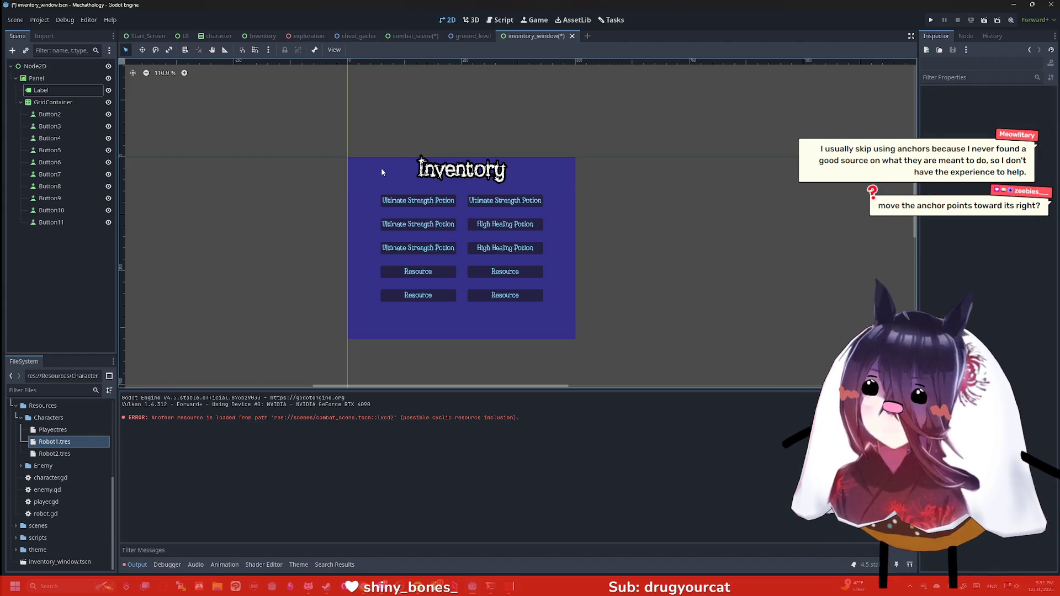
{"action": "right_click", "coordinate": [382, 173]}
{"action": "left_click", "coordinate": [462, 291]}
{"action": "key", "text": "ctrl+s"}
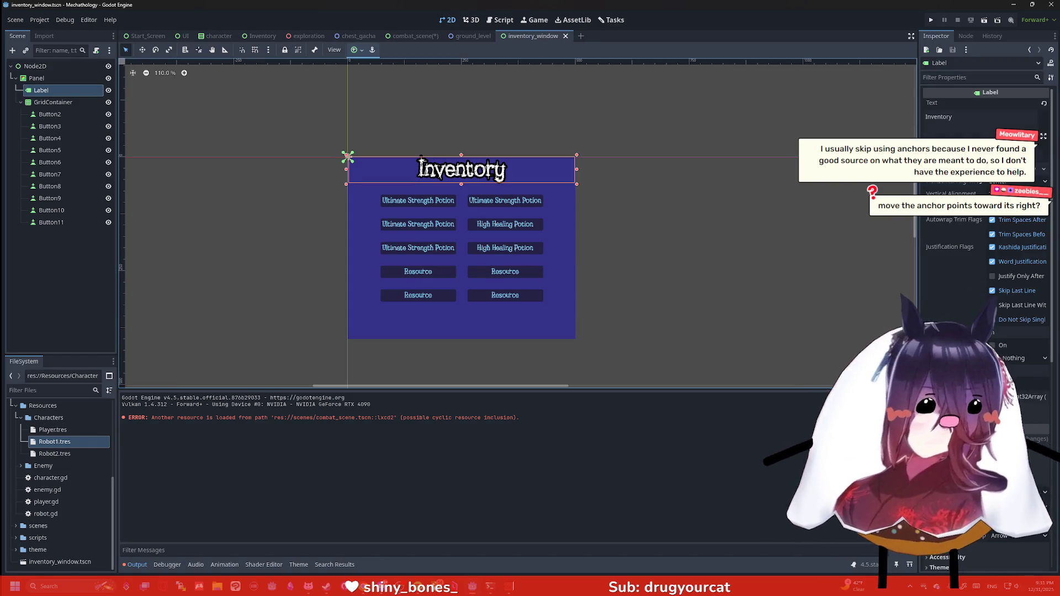
{"action": "key", "text": "alt+Tab"}
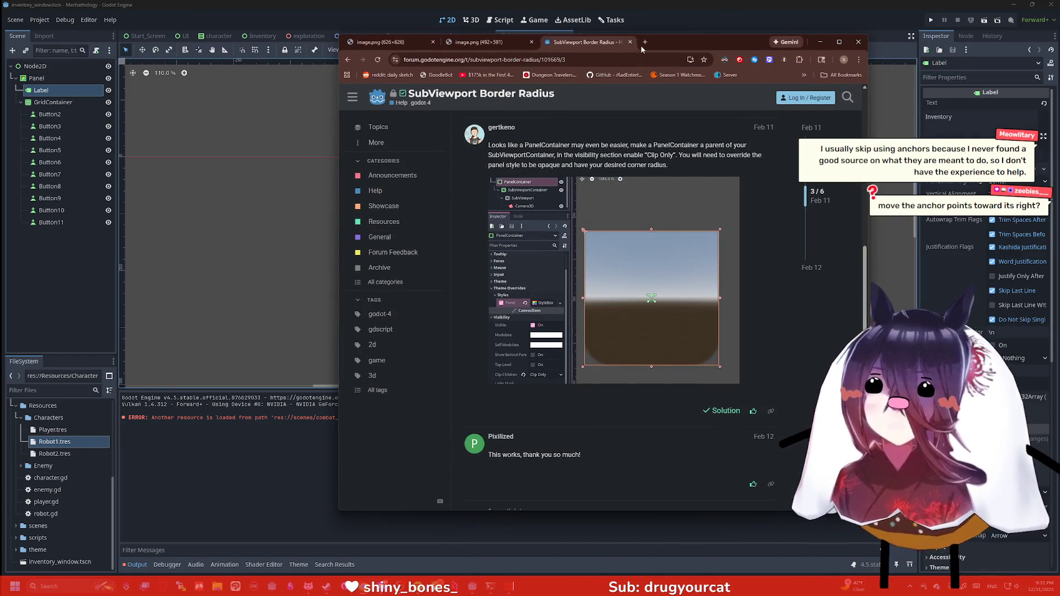
Search Google for 'godot how to remove anchor', then hide the browser to return to Godot.
{"action": "left_click", "coordinate": [637, 58]}
{"action": "type", "text": "godot"}
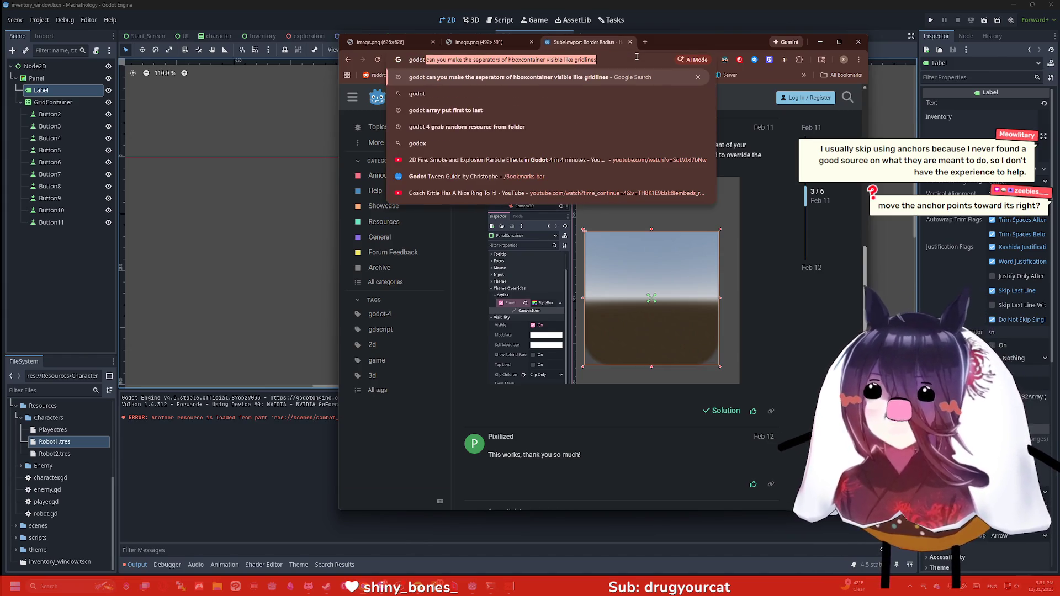
{"action": "type", "text": " how to remove anch"}
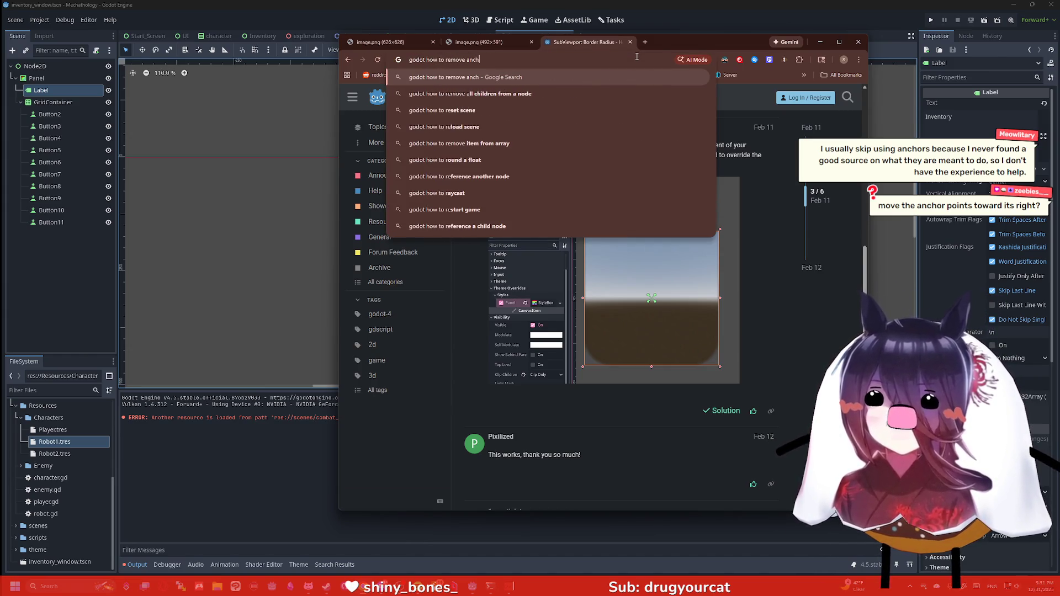
{"action": "type", "text": "or"}
{"action": "key", "text": "Return"}
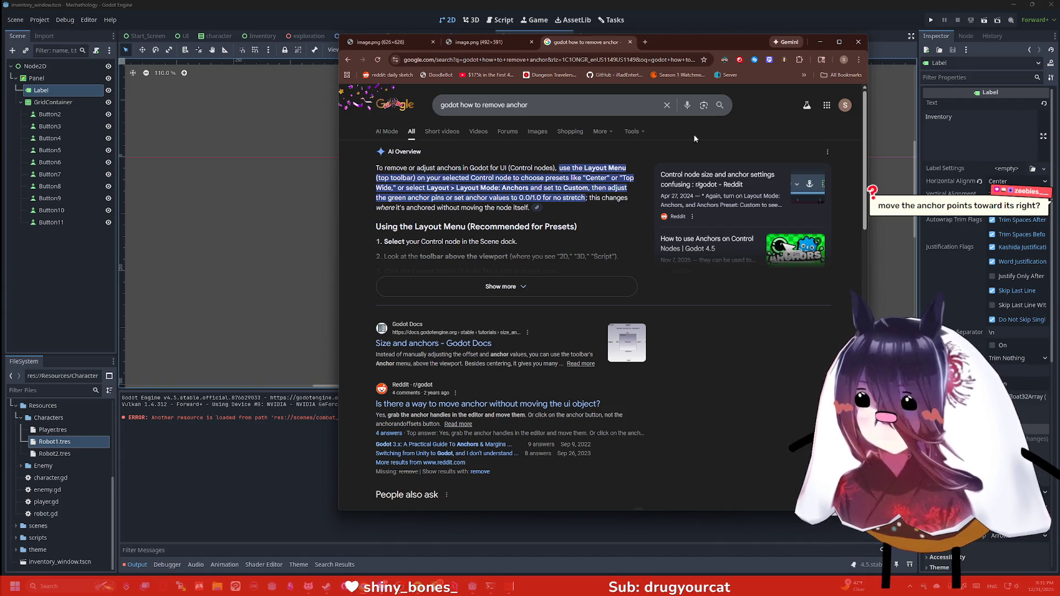
{"action": "left_click", "coordinate": [820, 44]}
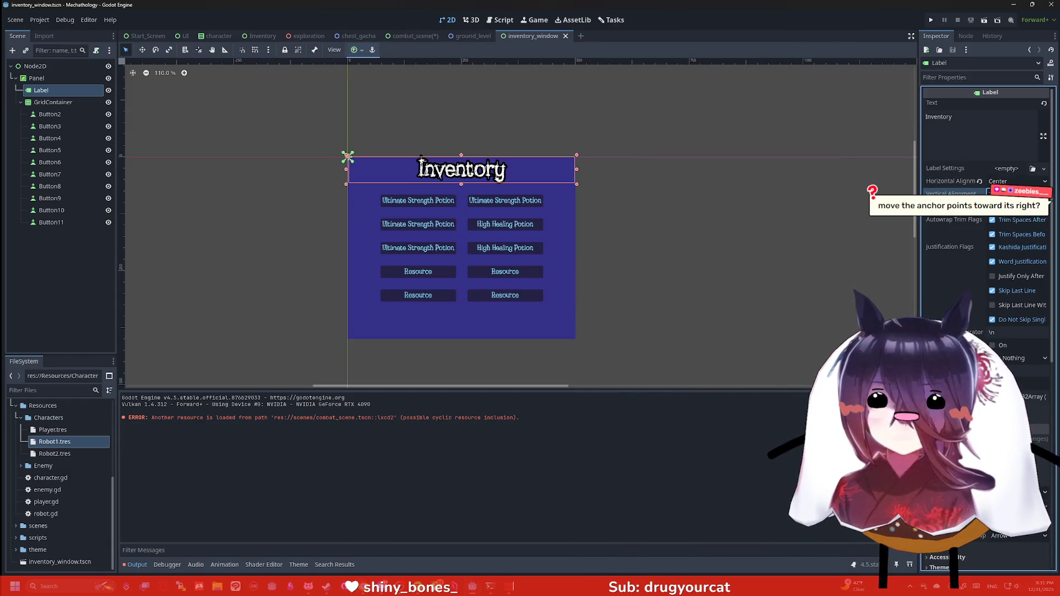
Filter the Inspector to 'anch' and set the root Node2D's anchor preset to Custom.
{"action": "left_click", "coordinate": [955, 78]}
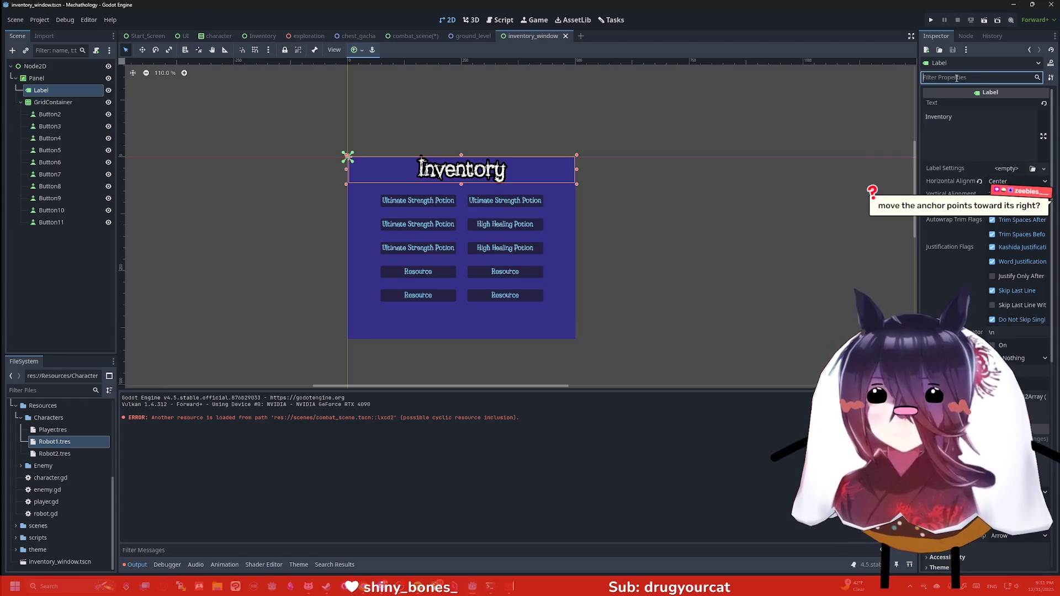
{"action": "type", "text": "anch"}
{"action": "left_click", "coordinate": [930, 112]}
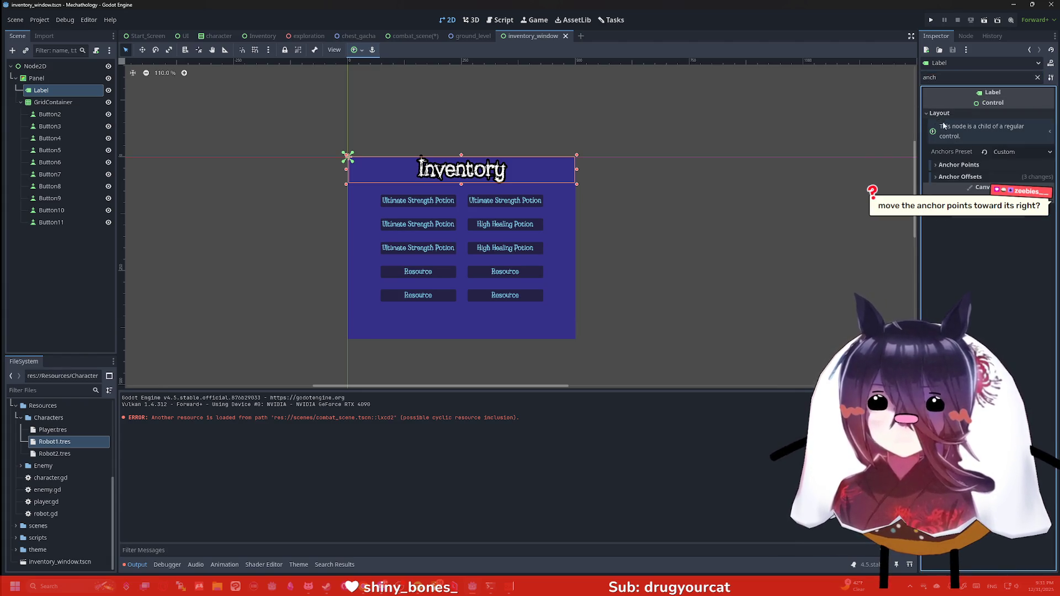
{"action": "left_click", "coordinate": [1034, 154]}
{"action": "left_click", "coordinate": [1016, 161]}
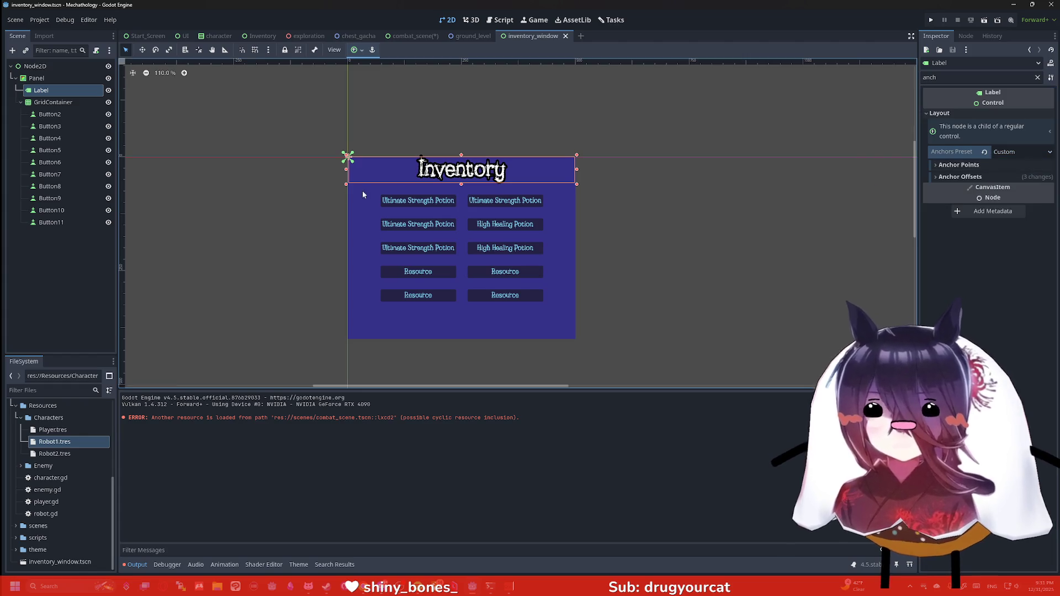
{"action": "left_click", "coordinate": [35, 66]}
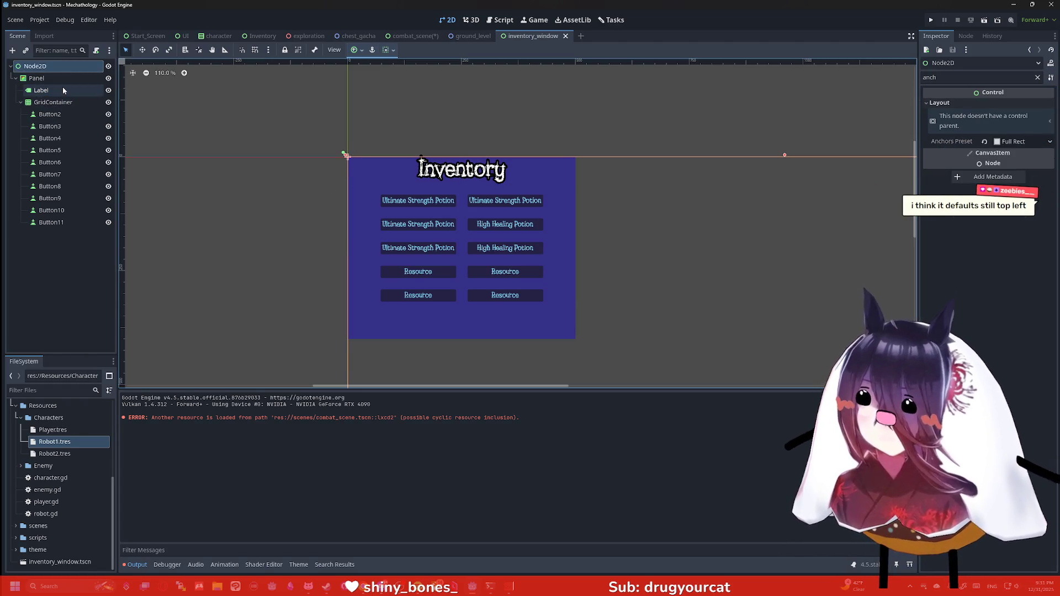
{"action": "left_click", "coordinate": [1021, 141]}
{"action": "left_click", "coordinate": [1020, 158]}
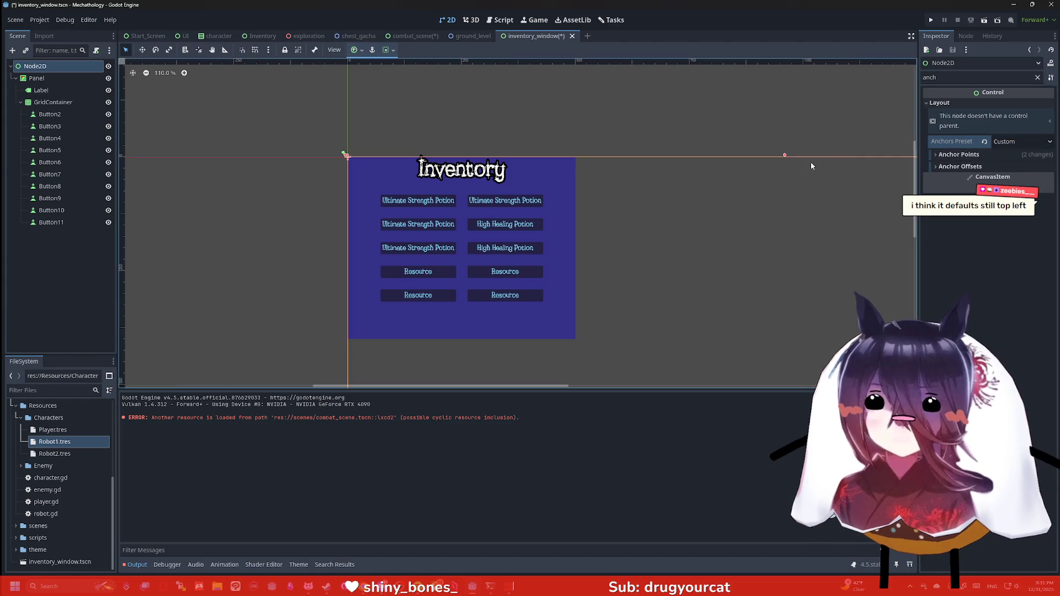
Review the Label, Panel and GridContainer anchor presets, undoing the GridContainer change.
{"action": "left_click", "coordinate": [44, 90]}
{"action": "left_click", "coordinate": [1022, 151]}
{"action": "left_click", "coordinate": [430, 149]}
{"action": "left_click", "coordinate": [37, 78]}
{"action": "left_click", "coordinate": [1022, 152]}
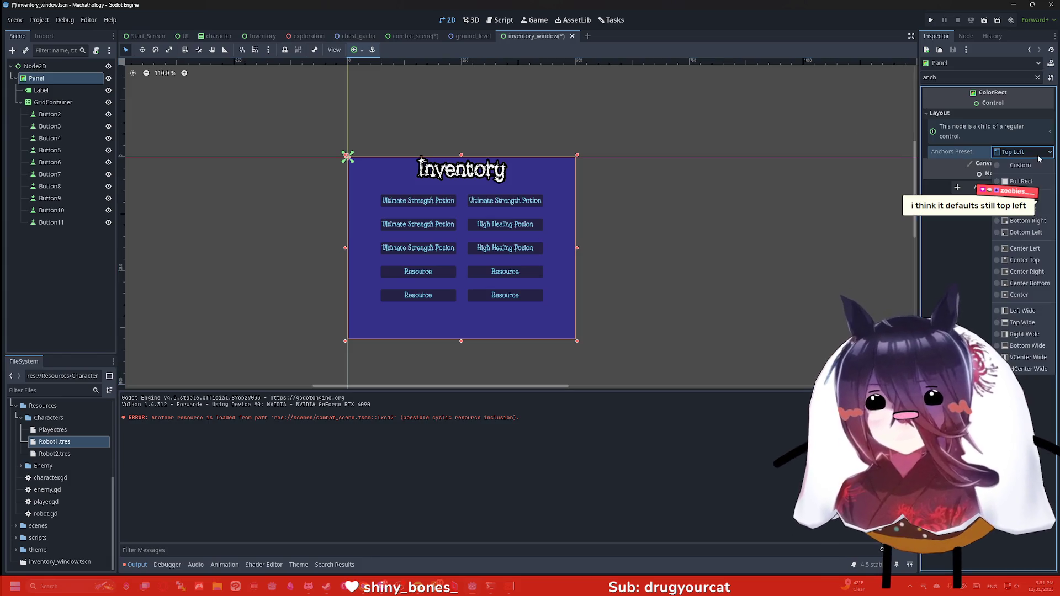
{"action": "left_click", "coordinate": [1021, 165]}
{"action": "left_click", "coordinate": [53, 102]}
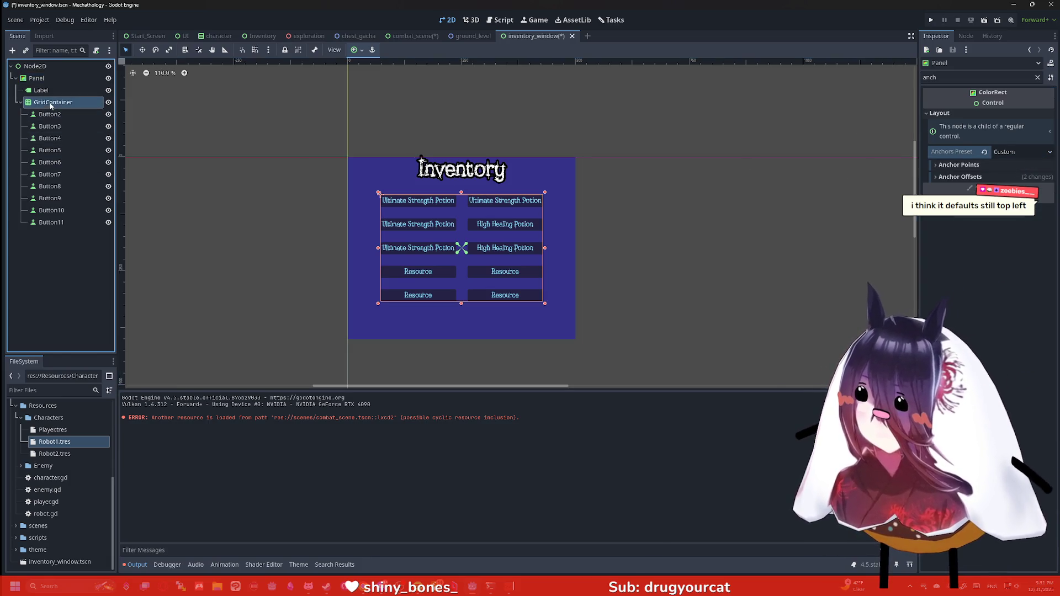
{"action": "left_click", "coordinate": [1021, 152]}
{"action": "left_click", "coordinate": [1020, 165]}
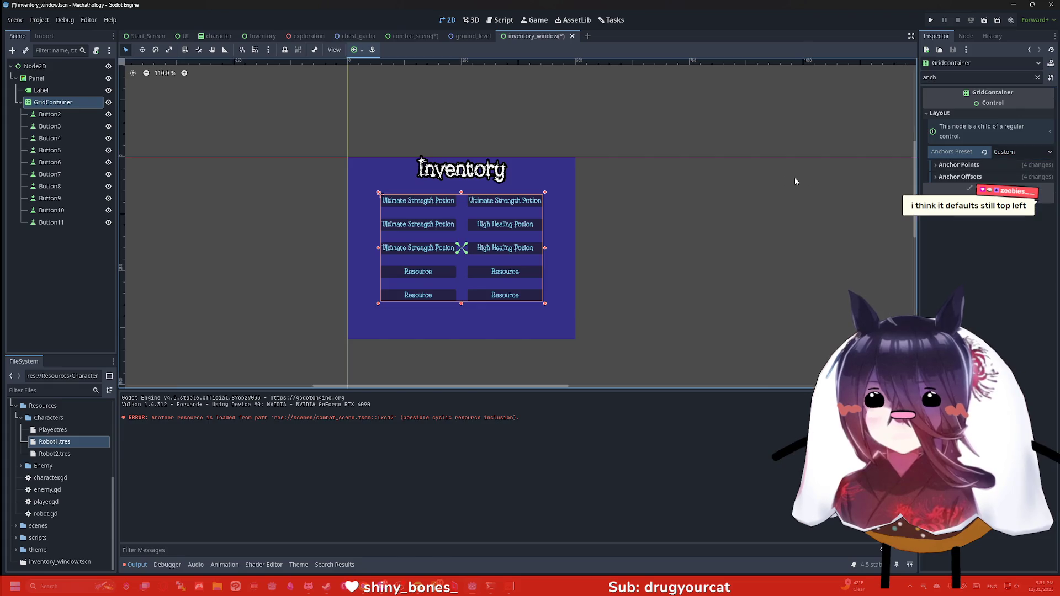
{"action": "key", "text": "ctrl+z"}
{"action": "key", "text": "ctrl+z"}
{"action": "scroll", "coordinate": [660, 209], "scroll_direction": "down", "scroll_amount": 2}
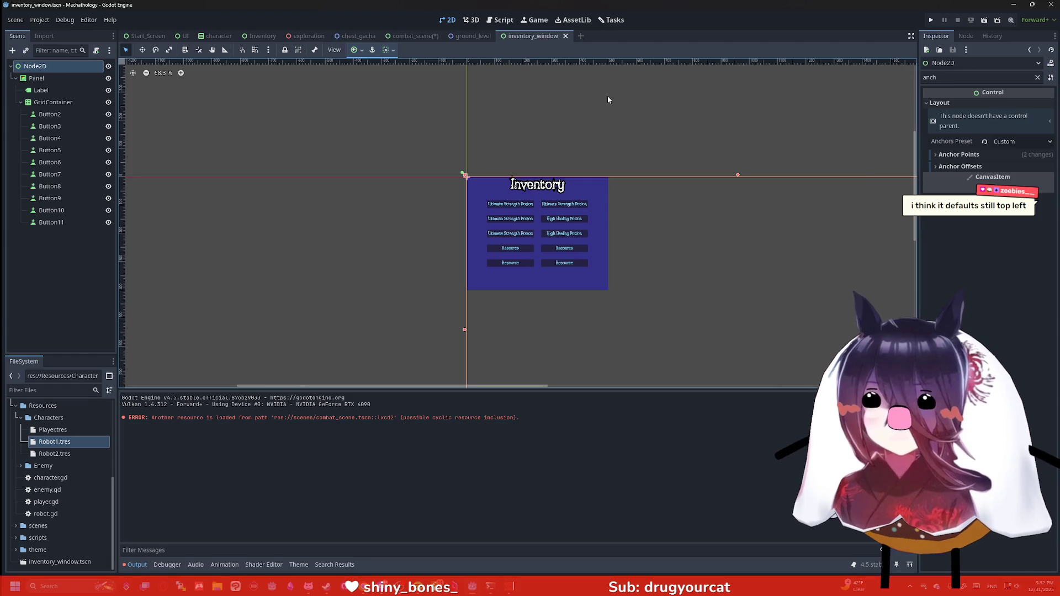
Drag the root Node2D's bottom-right handle and anchor corner onto the Inventory panel's corner.
{"action": "scroll", "coordinate": [668, 173], "scroll_direction": "down", "scroll_amount": 3}
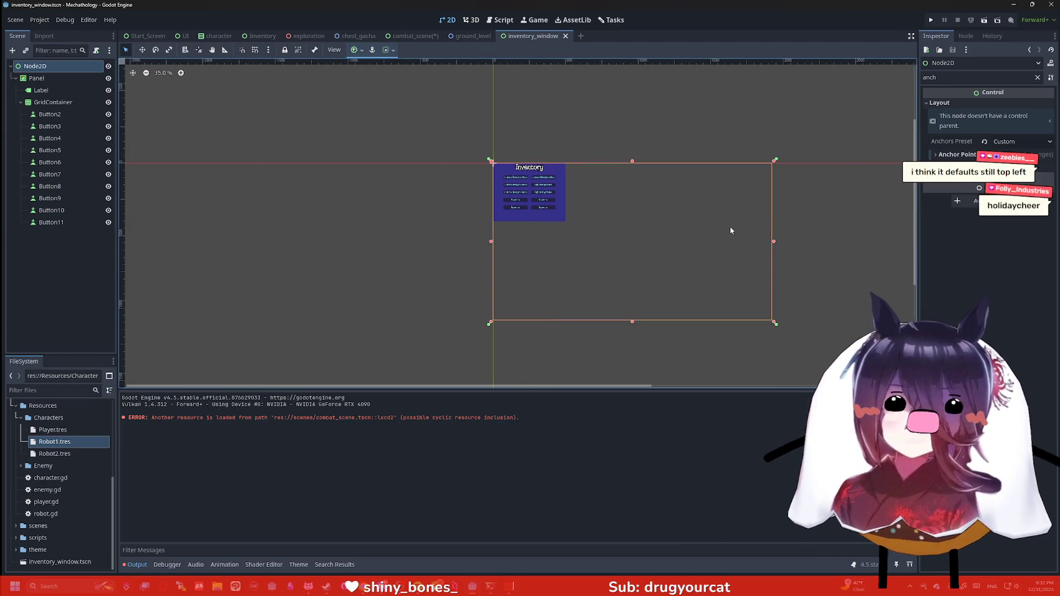
{"action": "left_click_drag", "start_coordinate": [775, 322], "coordinate": [569, 224]}
{"action": "scroll", "coordinate": [545, 216], "scroll_direction": "up", "scroll_amount": 4}
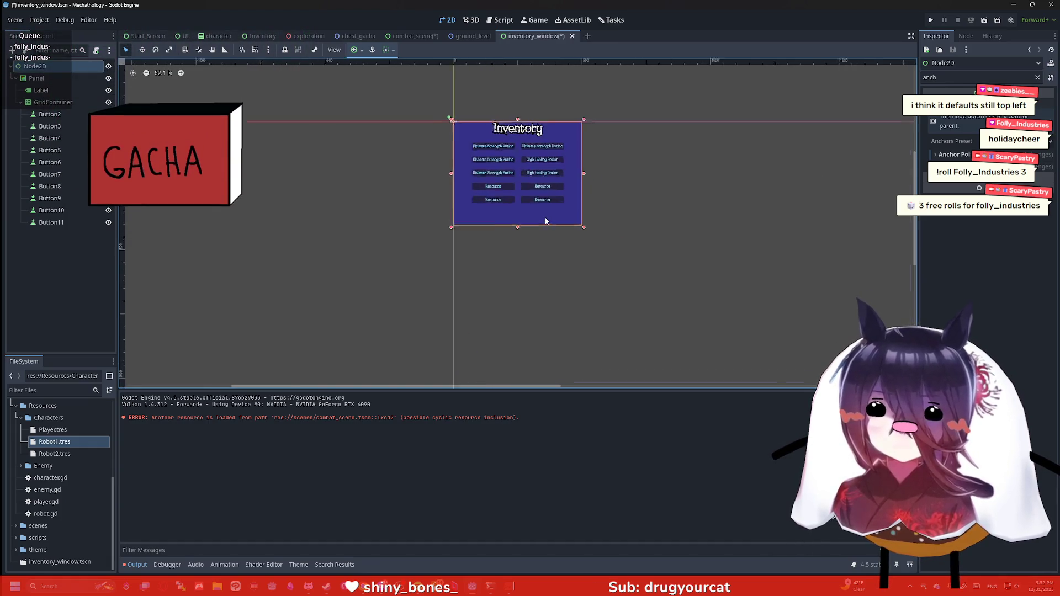
{"action": "scroll", "coordinate": [655, 214], "scroll_direction": "down", "scroll_amount": 3}
{"action": "scroll", "coordinate": [657, 219], "scroll_direction": "down", "scroll_amount": 1}
{"action": "scroll", "coordinate": [657, 220], "scroll_direction": "right", "scroll_amount": 2}
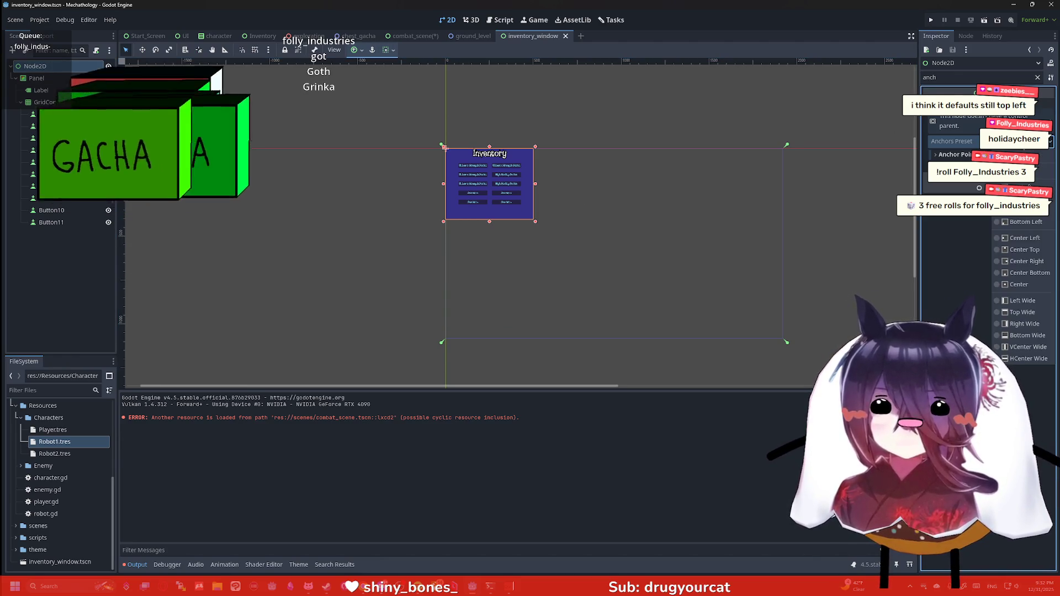
{"action": "left_click_drag", "start_coordinate": [786, 344], "coordinate": [534, 223]}
{"action": "scroll", "coordinate": [558, 215], "scroll_direction": "up", "scroll_amount": 2}
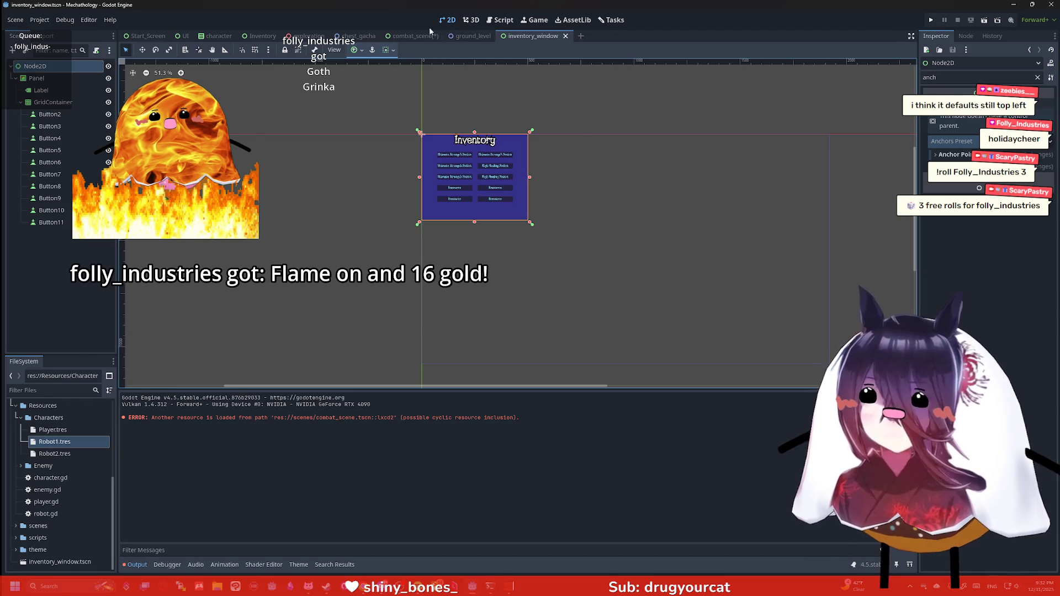
{"action": "left_click", "coordinate": [931, 21]}
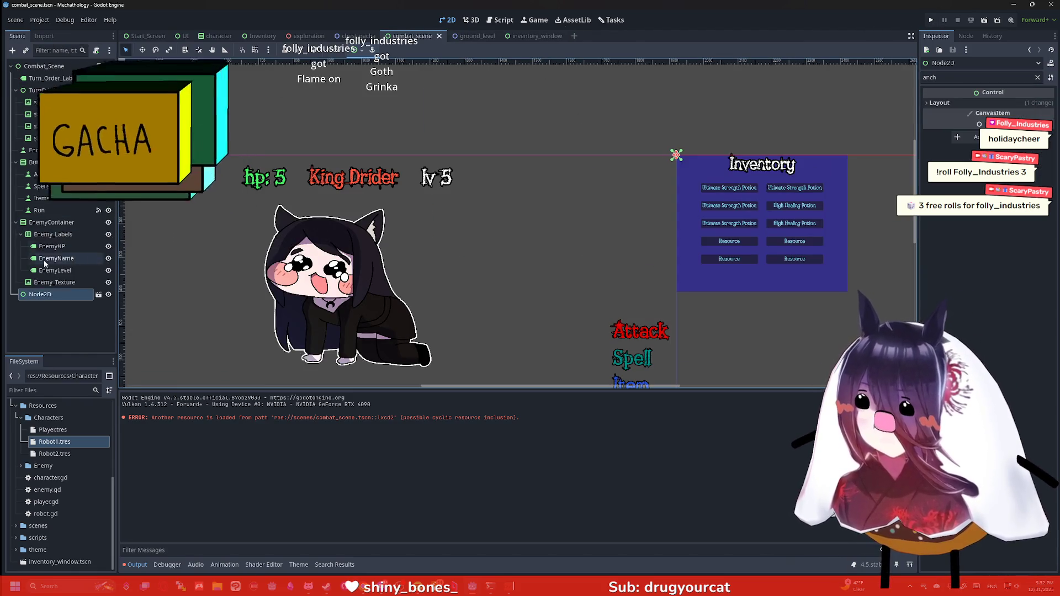
Drag the Inventory instance about 466 px left in combat_scene, with its Layout section expanded.
{"action": "left_click", "coordinate": [360, 50]}
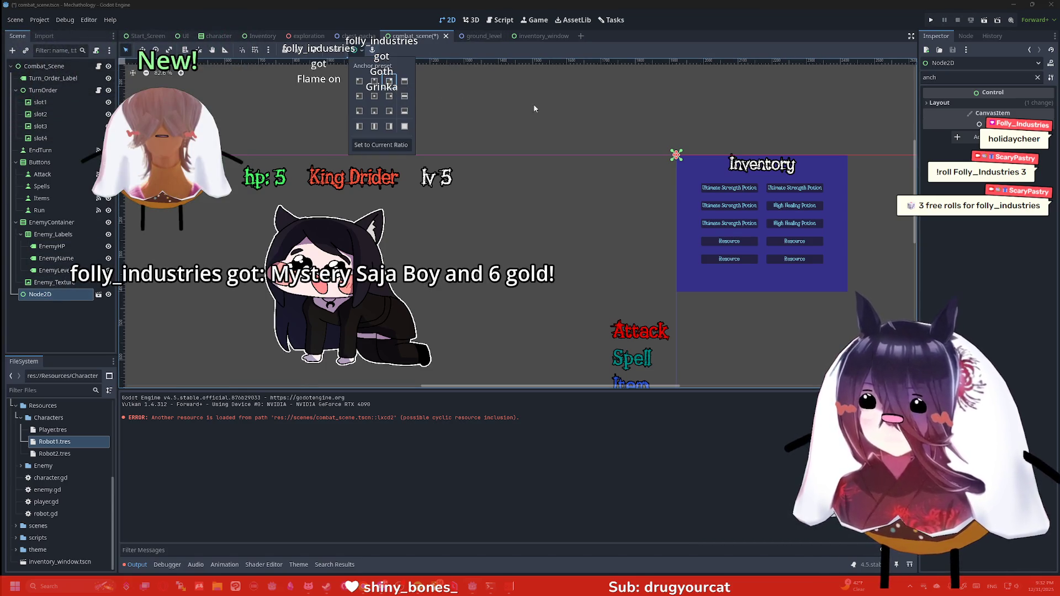
{"action": "left_click", "coordinate": [585, 122]}
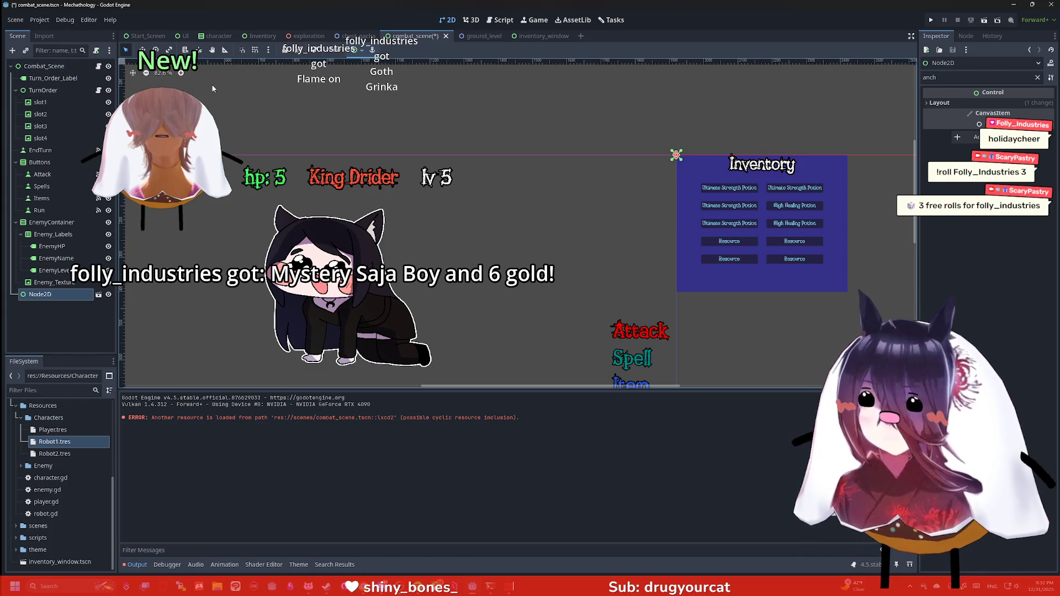
{"action": "left_click", "coordinate": [938, 103]}
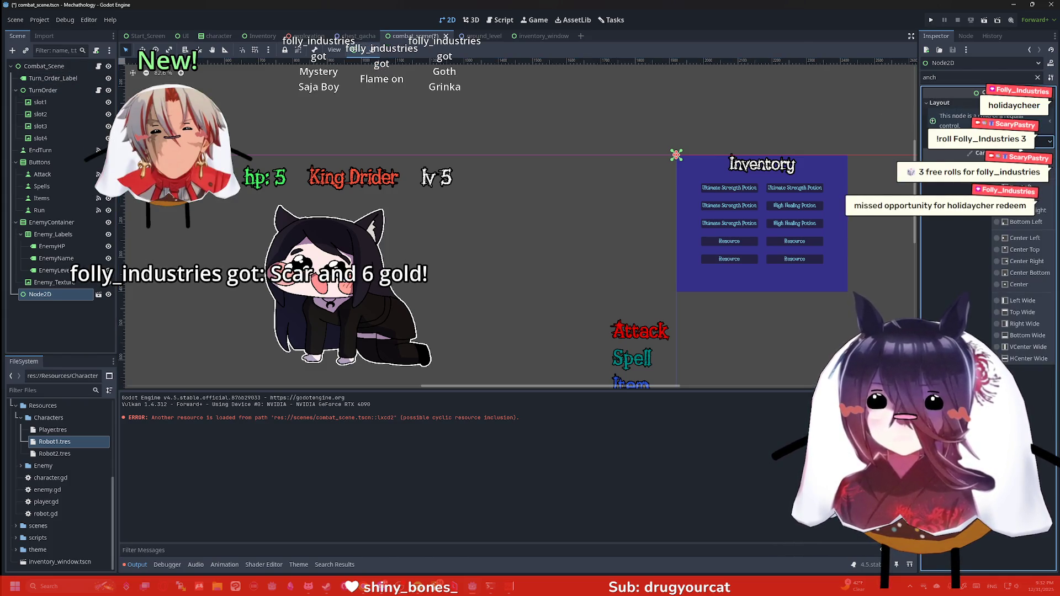
{"action": "mouse_move", "coordinate": [822, 177]}
{"action": "left_mouse_down"}
{"action": "mouse_move", "coordinate": [640, 179]}
{"action": "mouse_move", "coordinate": [652, 176]}
{"action": "left_mouse_up"}
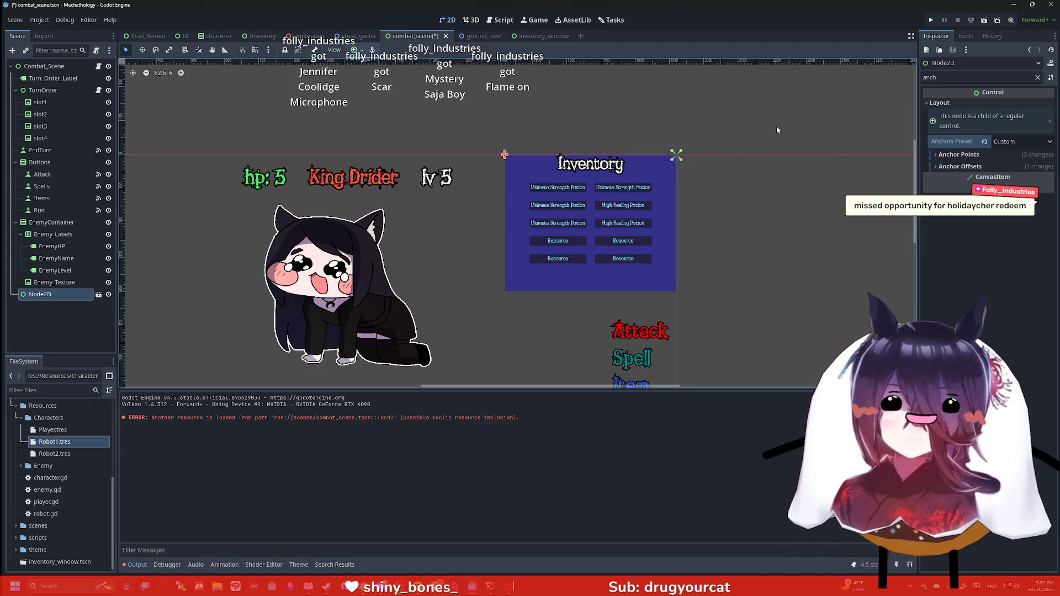
{"action": "scroll", "coordinate": [627, 139], "scroll_direction": "up", "scroll_amount": 2}
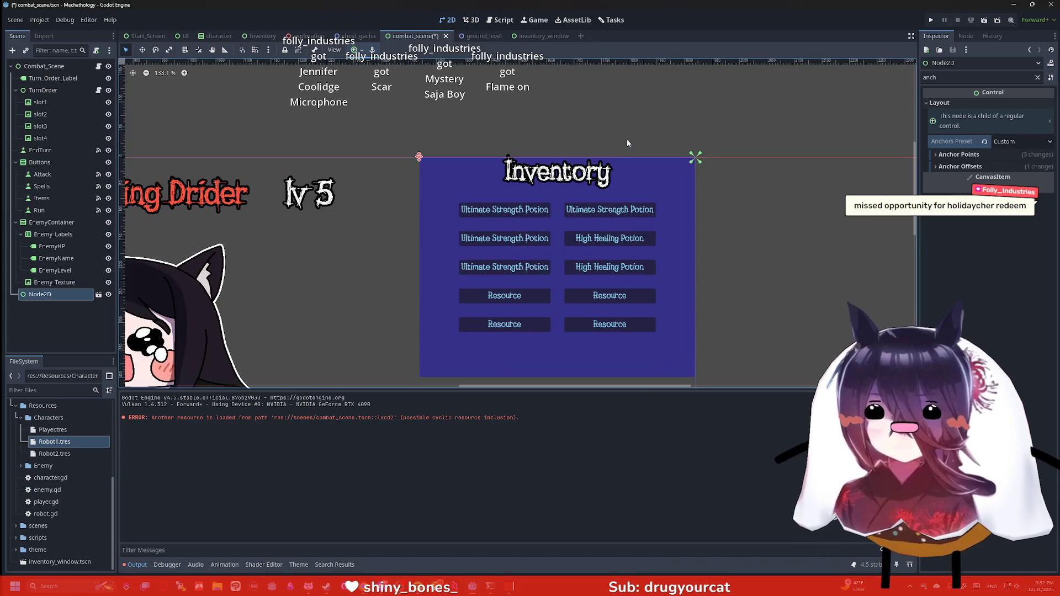
Save combat_scene and test-run the game to check the Inventory at top right.
{"action": "left_click", "coordinate": [627, 137]}
{"action": "key", "text": "ctrl+s"}
{"action": "scroll", "coordinate": [704, 154], "scroll_direction": "down", "scroll_amount": 3}
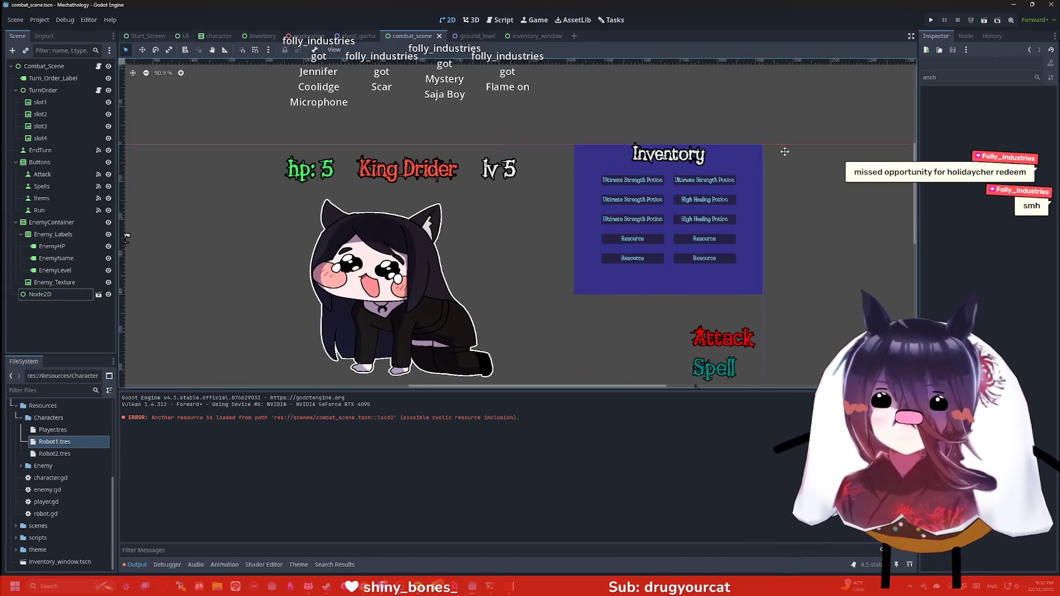
{"action": "left_click", "coordinate": [931, 20]}
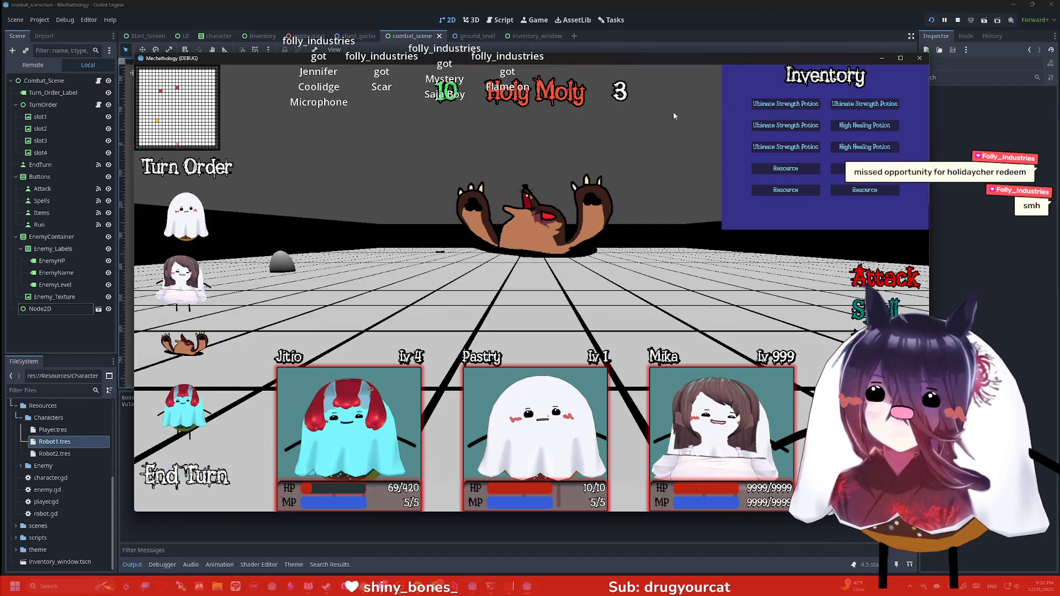
{"action": "left_click", "coordinate": [920, 59]}
Return to the inventory_window scene.
{"action": "scroll", "coordinate": [645, 157], "scroll_direction": "up", "scroll_amount": 4}
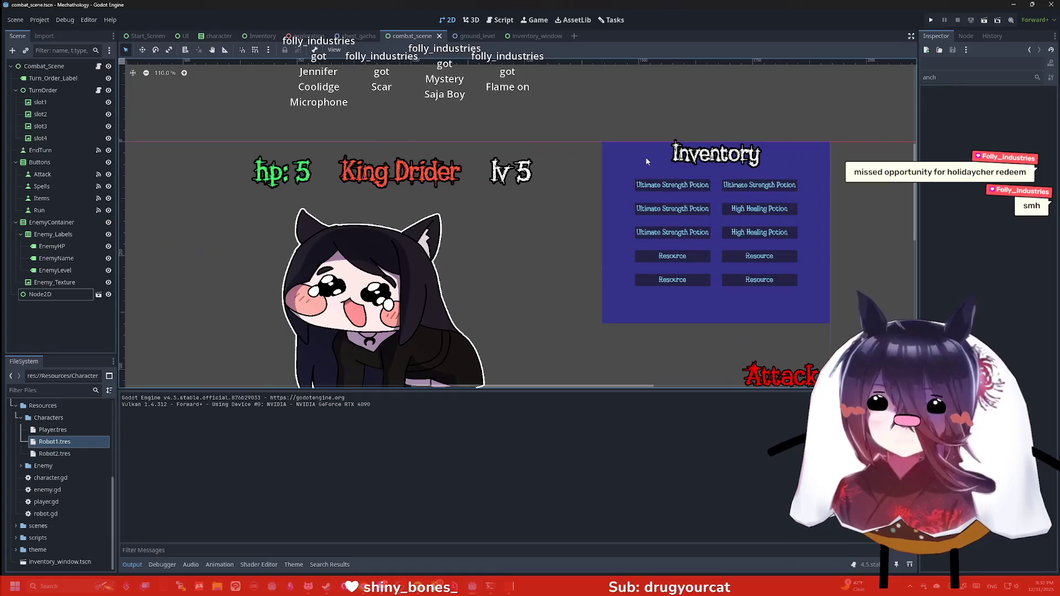
{"action": "left_click", "coordinate": [531, 38]}
{"action": "scroll", "coordinate": [404, 131], "scroll_direction": "up", "scroll_amount": 3}
{"action": "scroll", "coordinate": [405, 131], "scroll_direction": "up", "scroll_amount": 5}
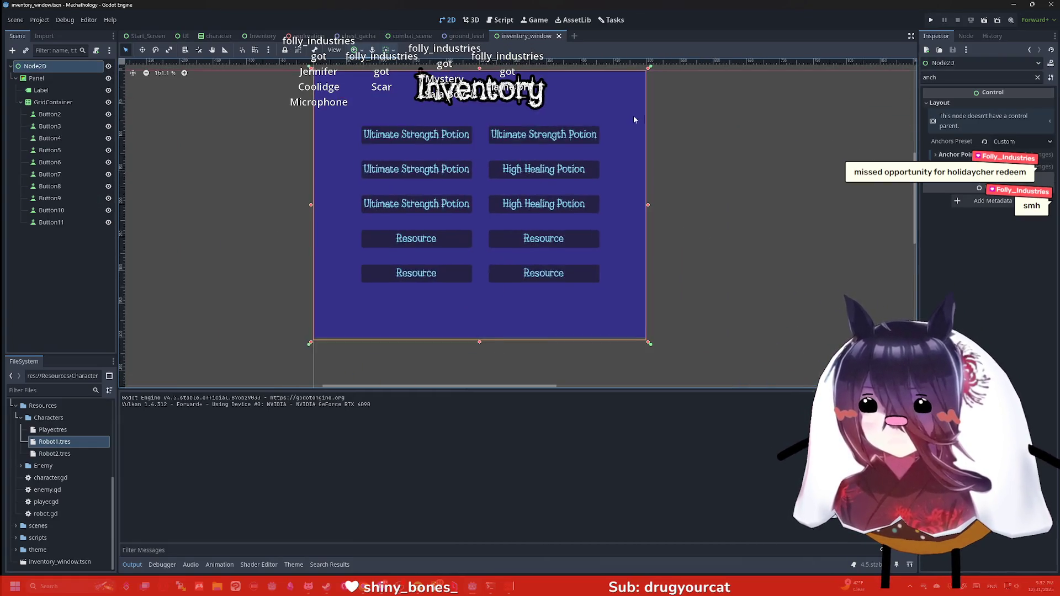
{"action": "left_click", "coordinate": [46, 104]}
{"action": "left_click", "coordinate": [42, 90]}
{"action": "left_click", "coordinate": [37, 78]}
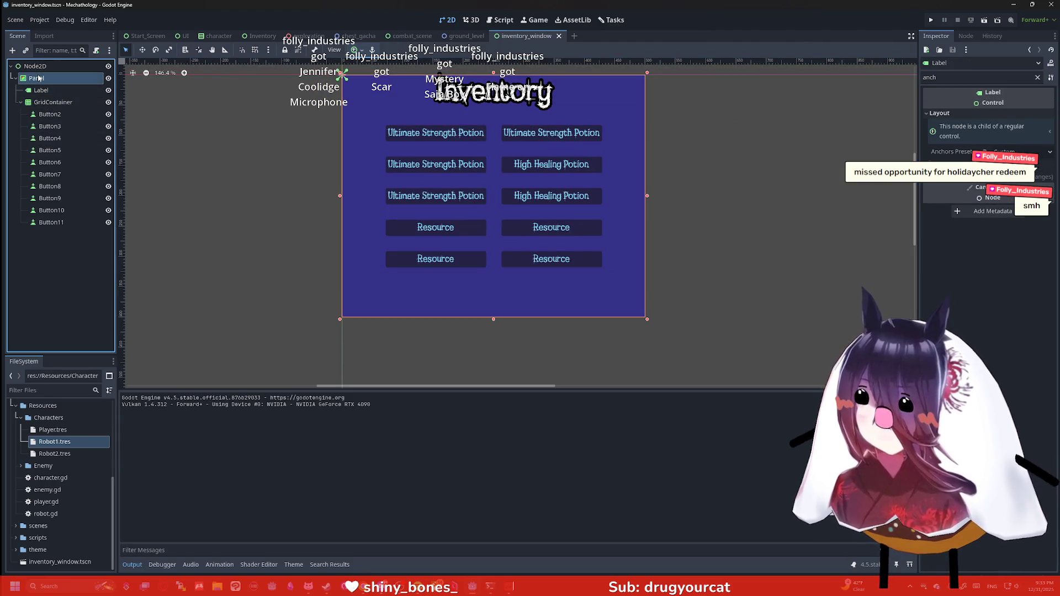
{"action": "double_click", "coordinate": [950, 77]}
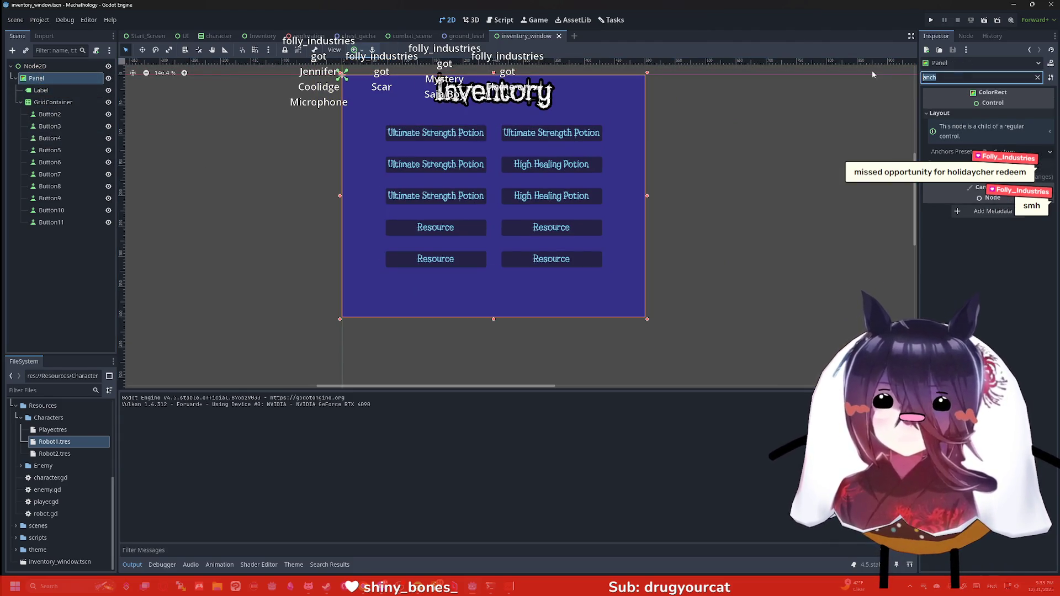
{"action": "type", "text": "edg"}
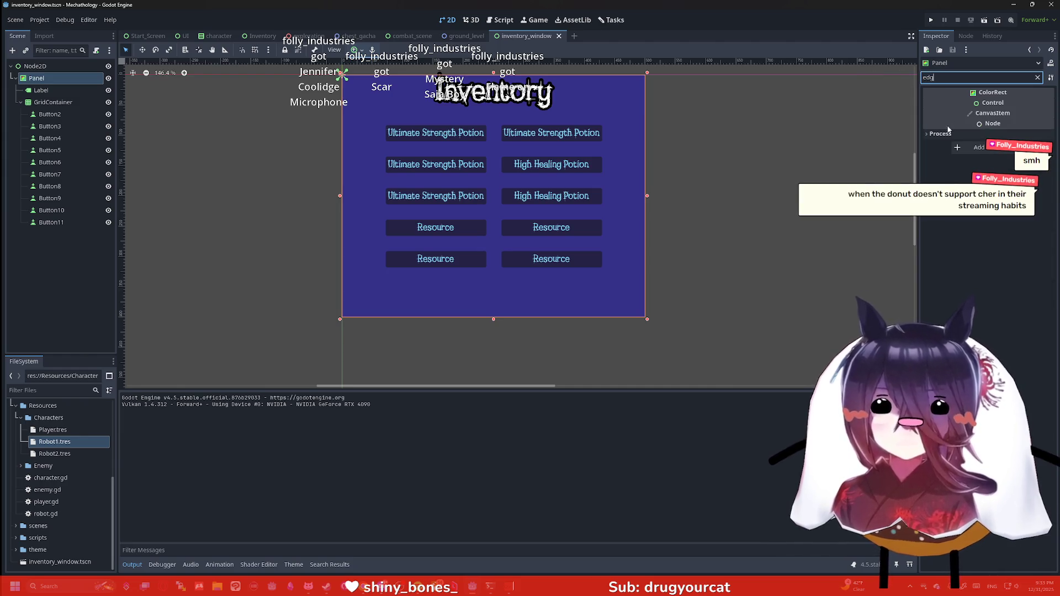
{"action": "left_click", "coordinate": [940, 134]}
{"action": "double_click", "coordinate": [950, 77]}
{"action": "type", "text": "ro"}
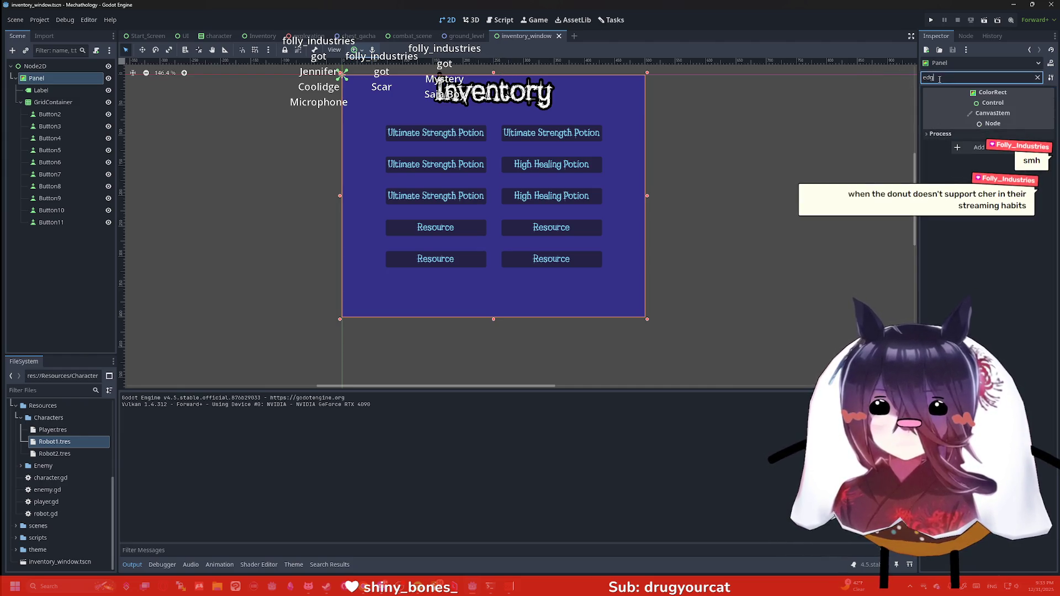
{"action": "key", "text": "BackSpace"}
{"action": "key", "text": "BackSpace"}
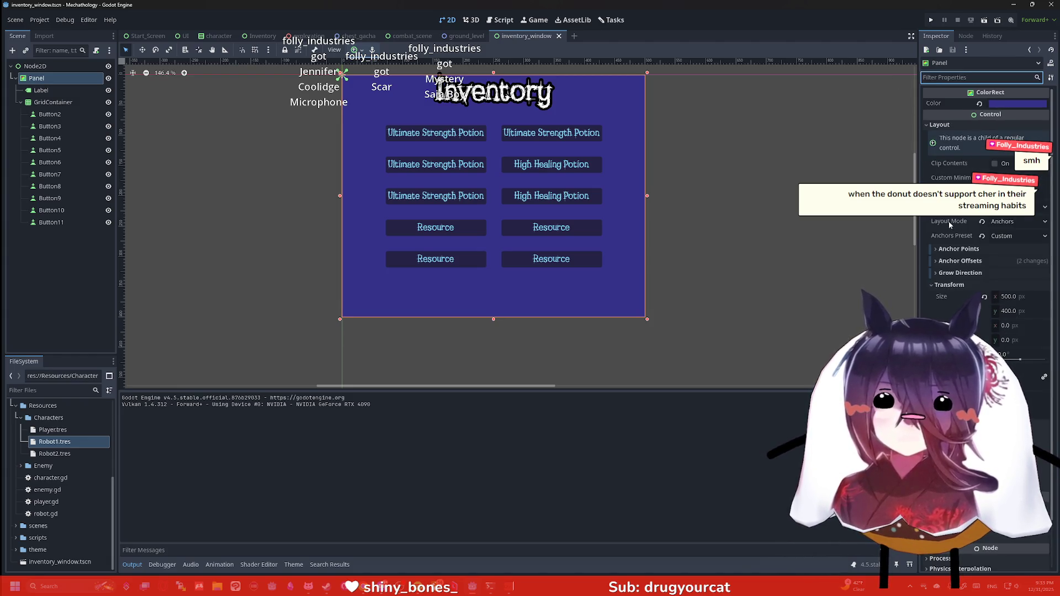
{"action": "scroll", "coordinate": [974, 276], "scroll_direction": "down", "scroll_amount": 2}
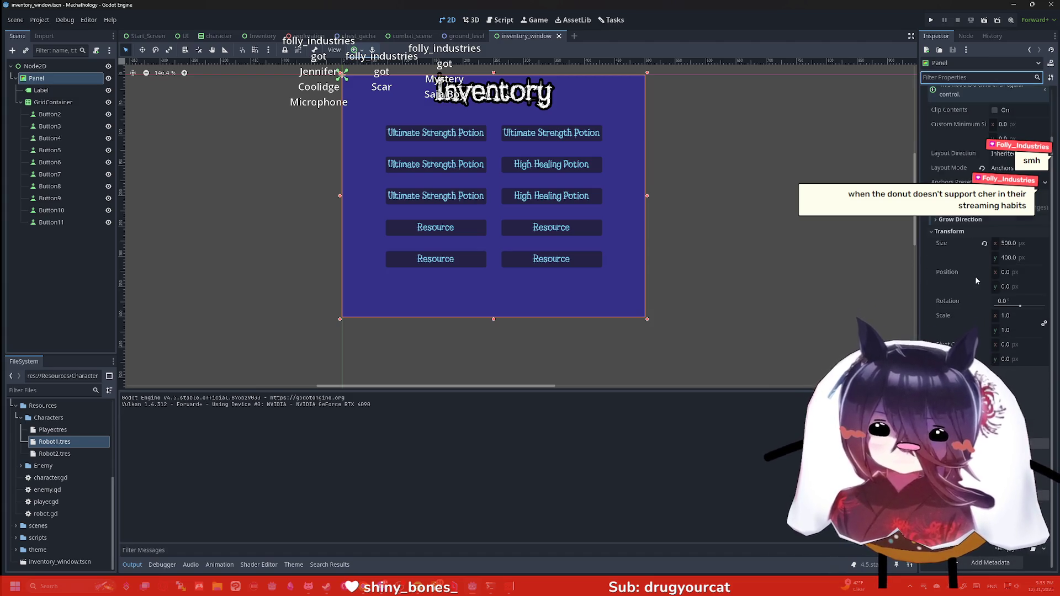
{"action": "scroll", "coordinate": [988, 221], "scroll_direction": "down", "scroll_amount": 1}
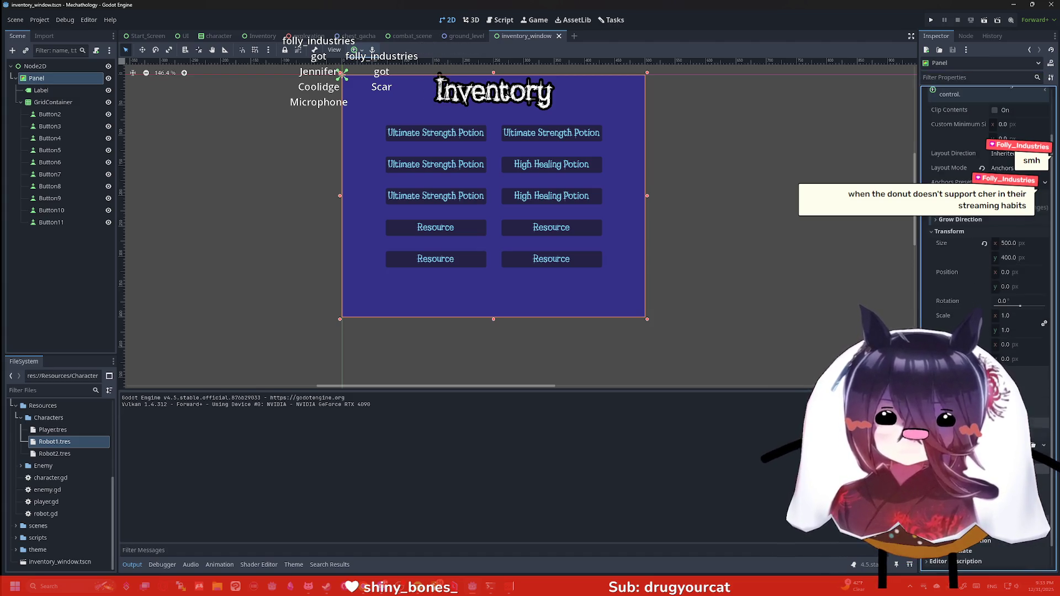
{"action": "scroll", "coordinate": [949, 312], "scroll_direction": "down", "scroll_amount": 2}
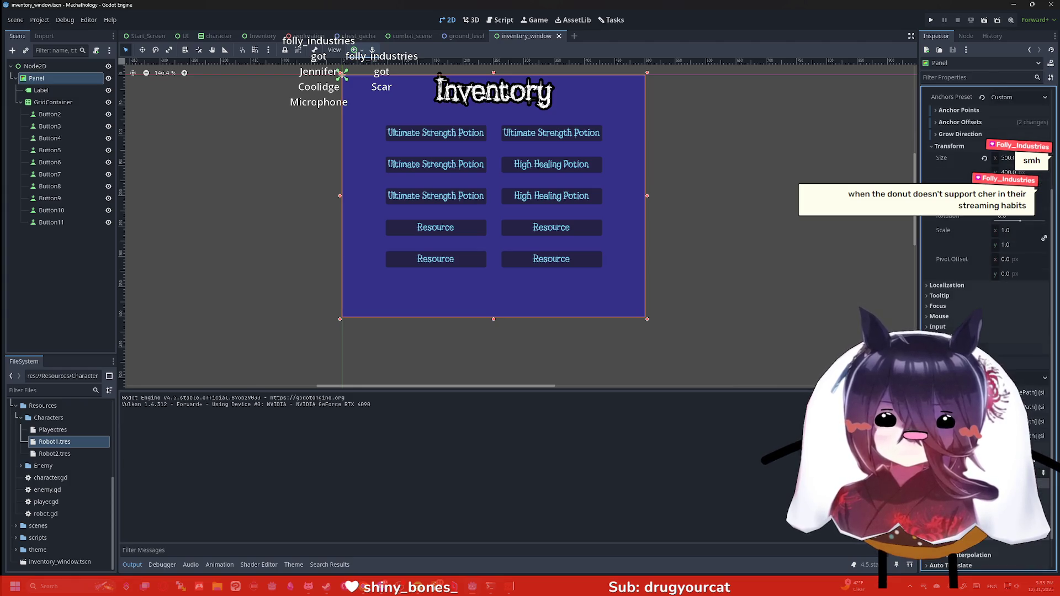
{"action": "left_click", "coordinate": [947, 308]}
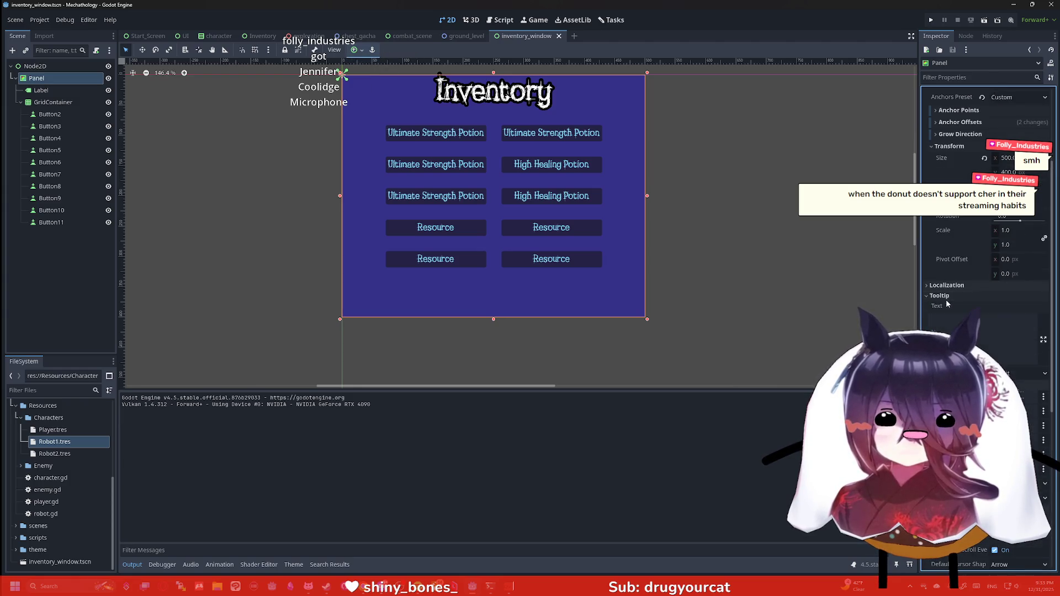
{"action": "scroll", "coordinate": [948, 308], "scroll_direction": "down", "scroll_amount": 4}
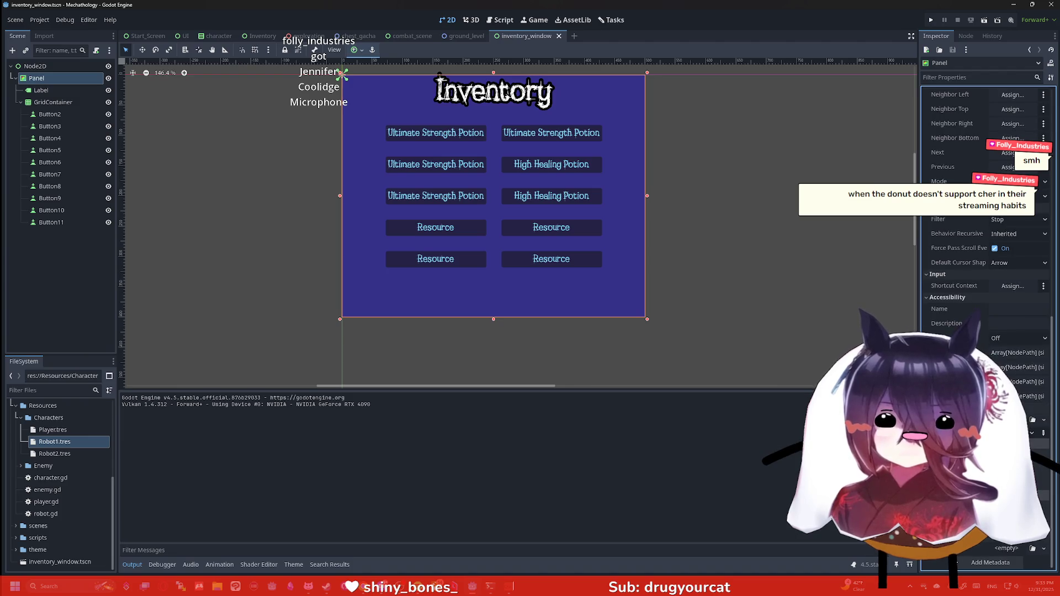
{"action": "scroll", "coordinate": [985, 277], "scroll_direction": "down", "scroll_amount": 6}
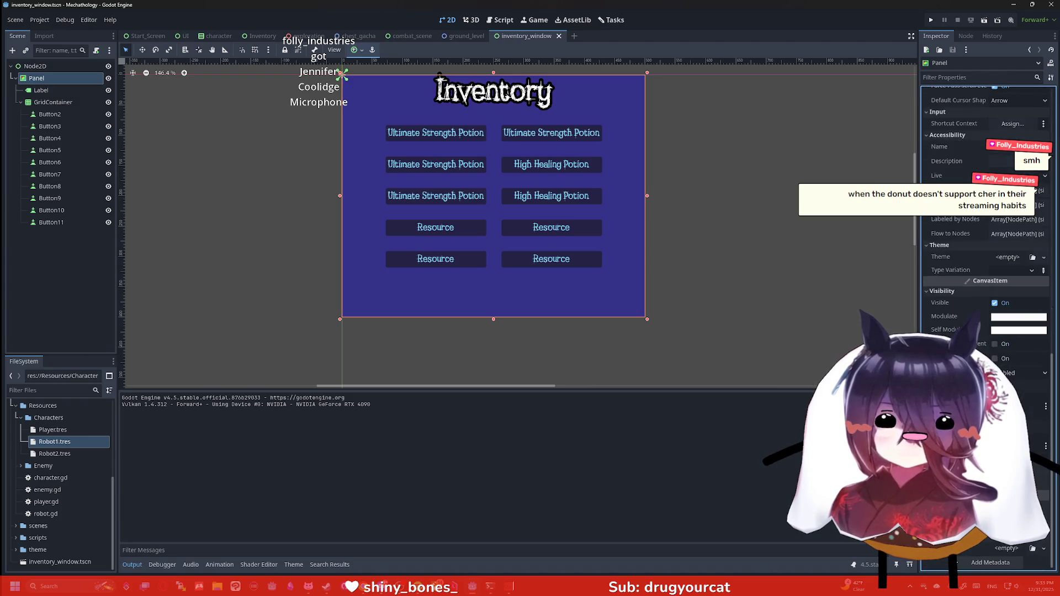
{"action": "scroll", "coordinate": [986, 249], "scroll_direction": "down", "scroll_amount": 2}
{"action": "scroll", "coordinate": [986, 248], "scroll_direction": "down", "scroll_amount": 2}
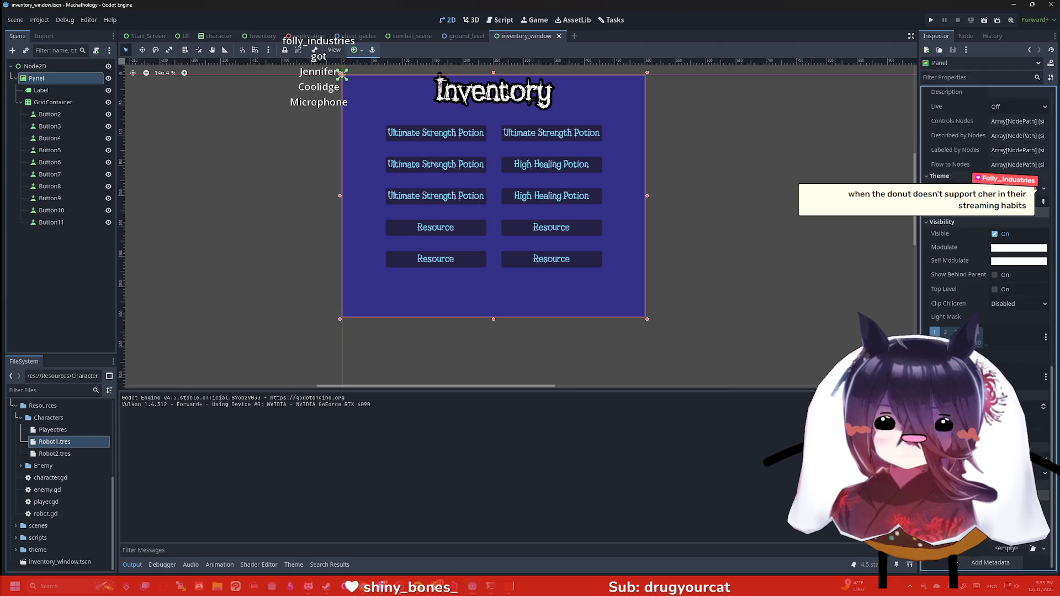
{"action": "scroll", "coordinate": [986, 248], "scroll_direction": "down", "scroll_amount": 2}
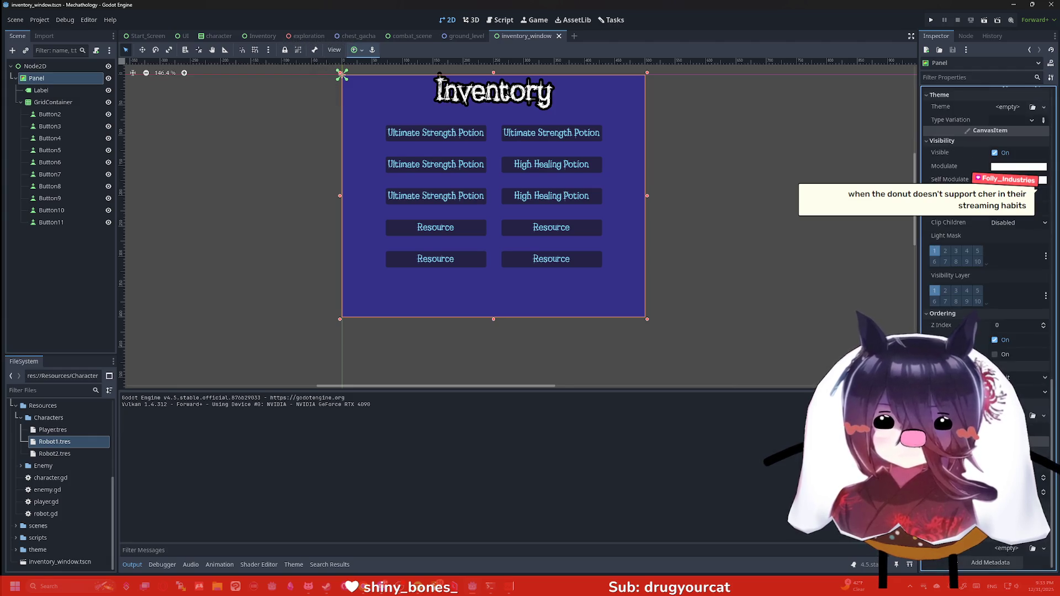
{"action": "scroll", "coordinate": [986, 249], "scroll_direction": "down", "scroll_amount": 3}
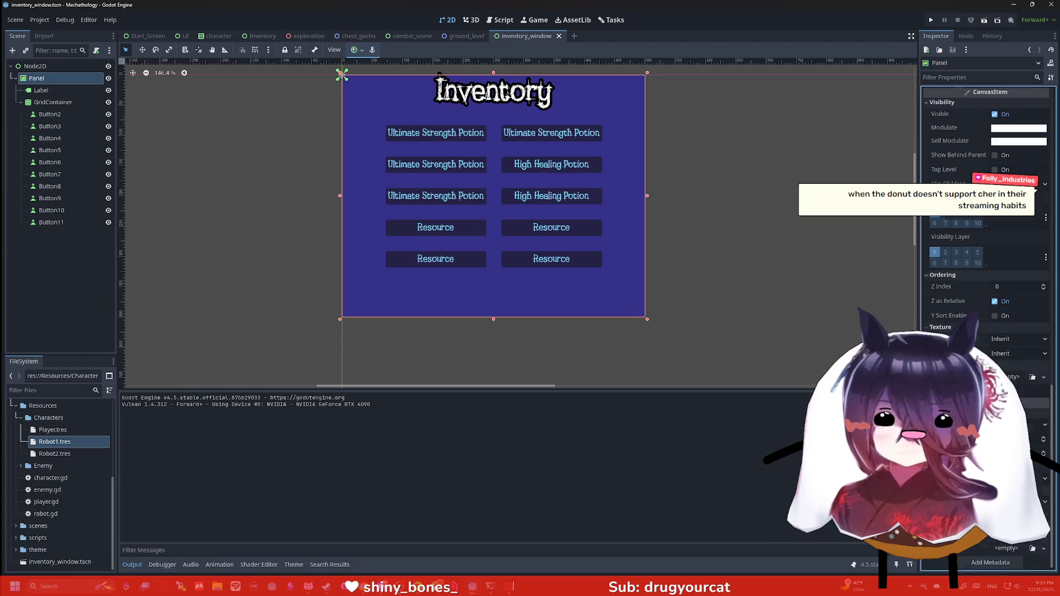
{"action": "scroll", "coordinate": [986, 249], "scroll_direction": "up", "scroll_amount": 10}
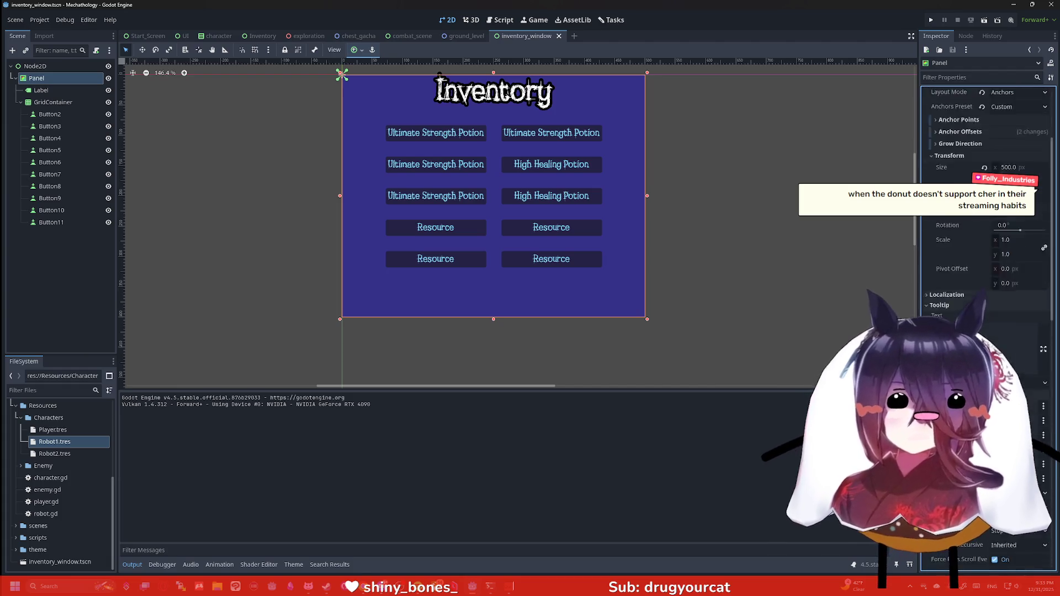
{"action": "left_click", "coordinate": [958, 77]}
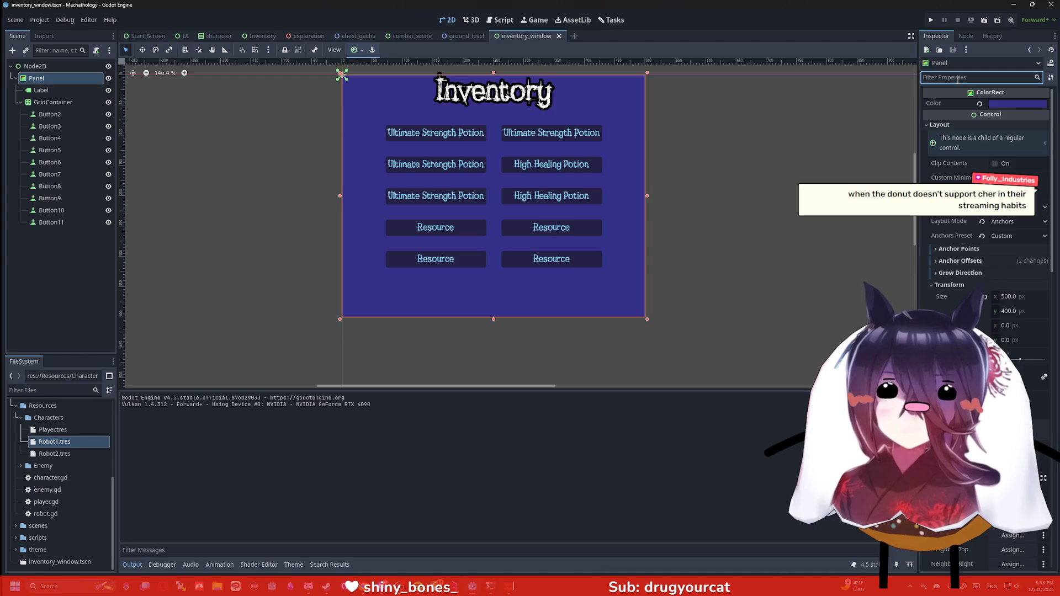
Try an 'edge' Inspector filter, clear it, and switch to the browser's anchor search results.
{"action": "type", "text": "edge"}
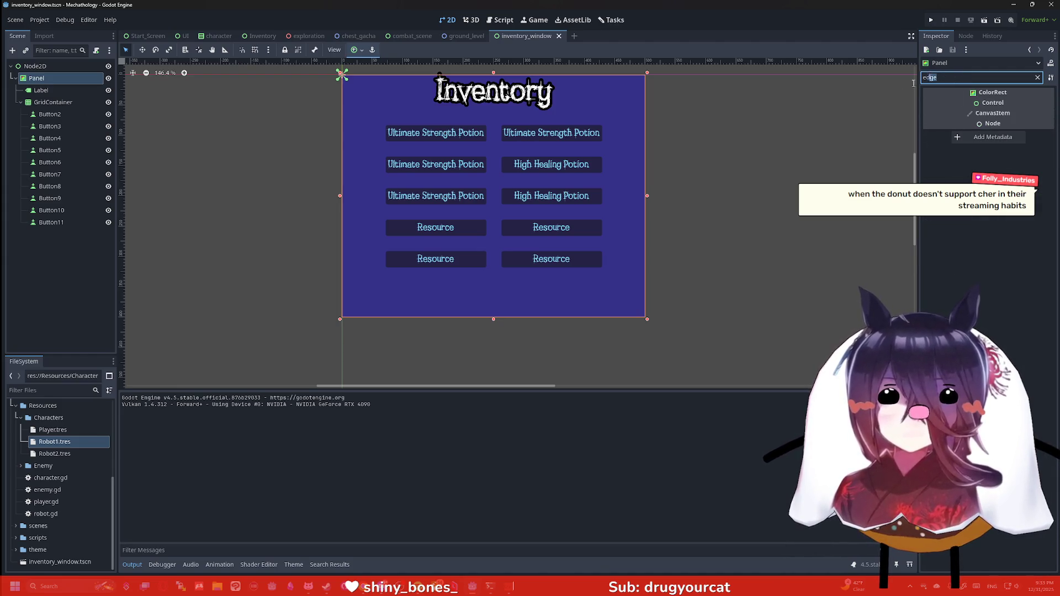
{"action": "key", "text": "BackSpace"}
{"action": "key", "text": "BackSpace"}
{"action": "key", "text": "BackSpace"}
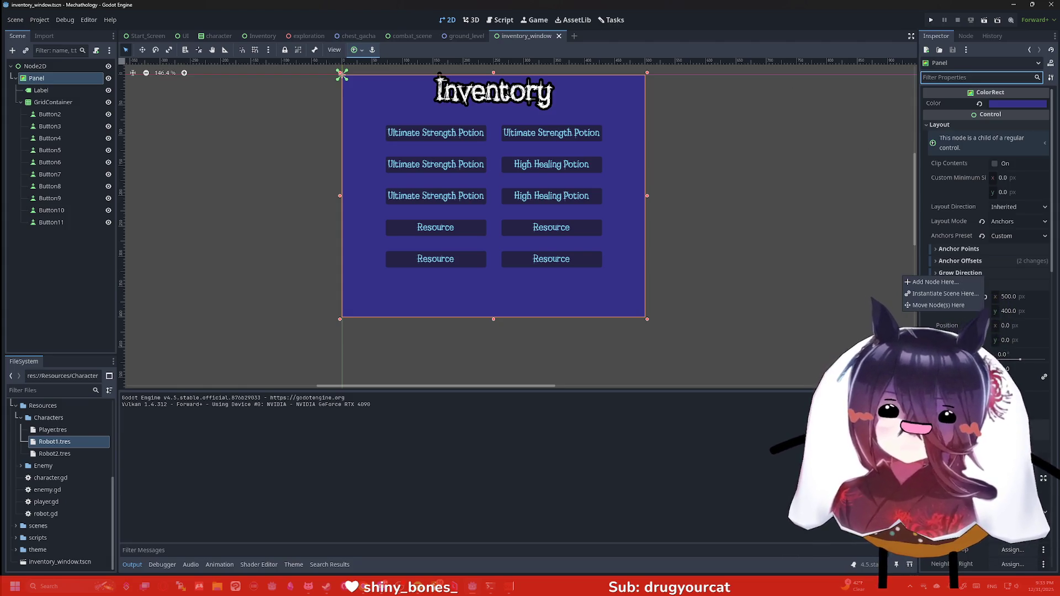
{"action": "key", "text": "alt+Tab"}
{"action": "left_click", "coordinate": [582, 59]}
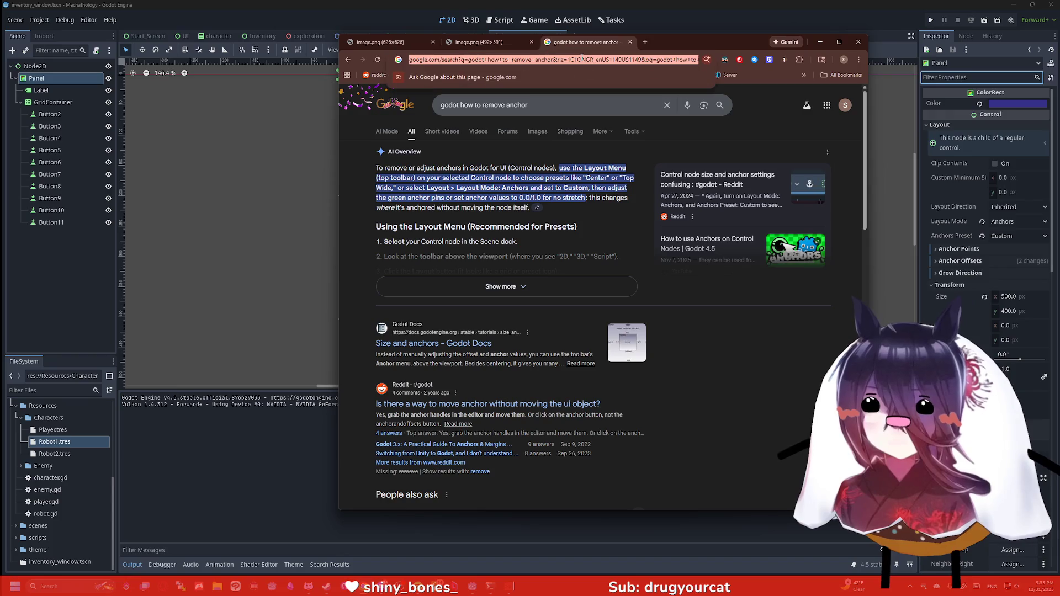
Search 'colorrect round edges godot', read the Reddit rounded-corners thread, then minimize the browser.
{"action": "type", "text": "colorr"}
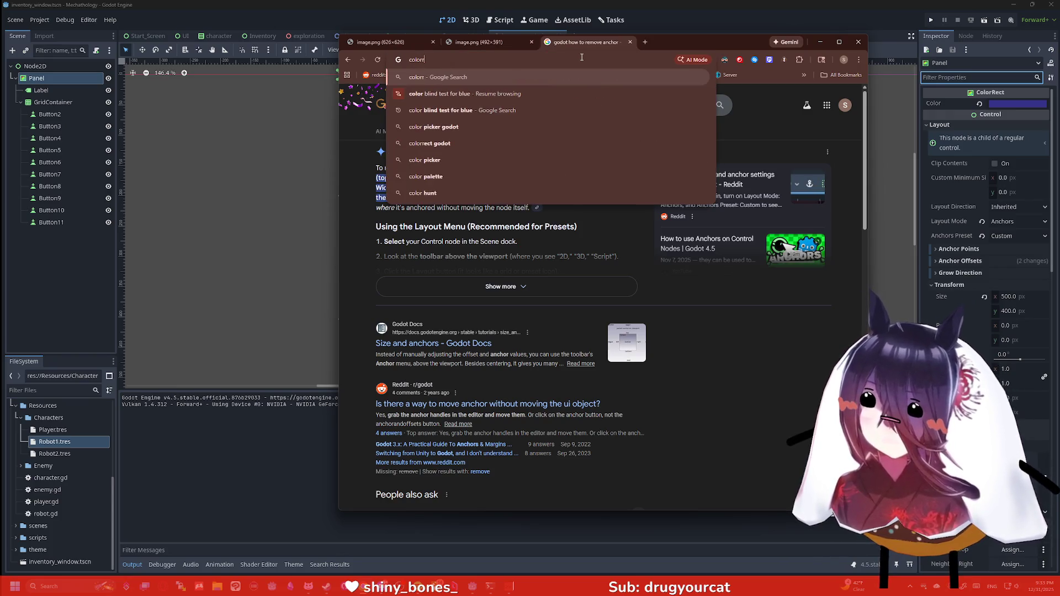
{"action": "type", "text": "ect round edges godot"}
{"action": "key", "text": "Return"}
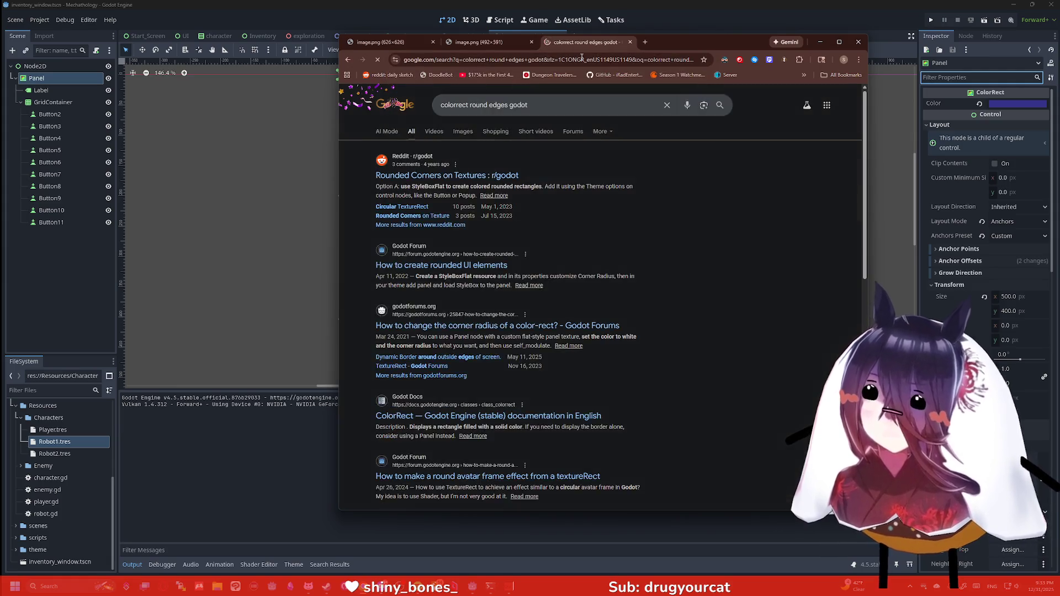
{"action": "left_click", "coordinate": [500, 175]}
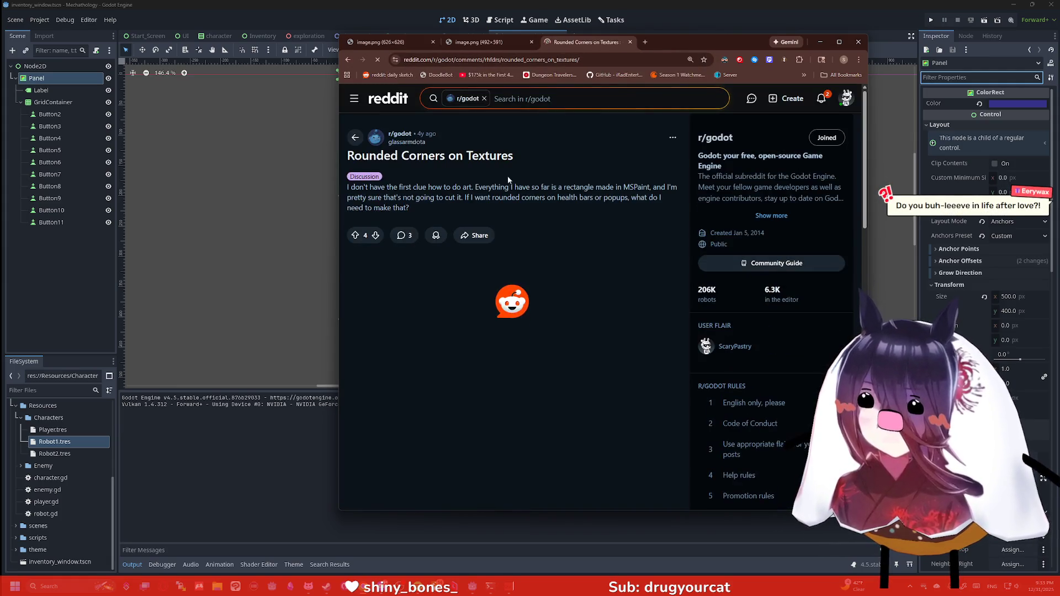
{"action": "scroll", "coordinate": [528, 233], "scroll_direction": "down", "scroll_amount": 2}
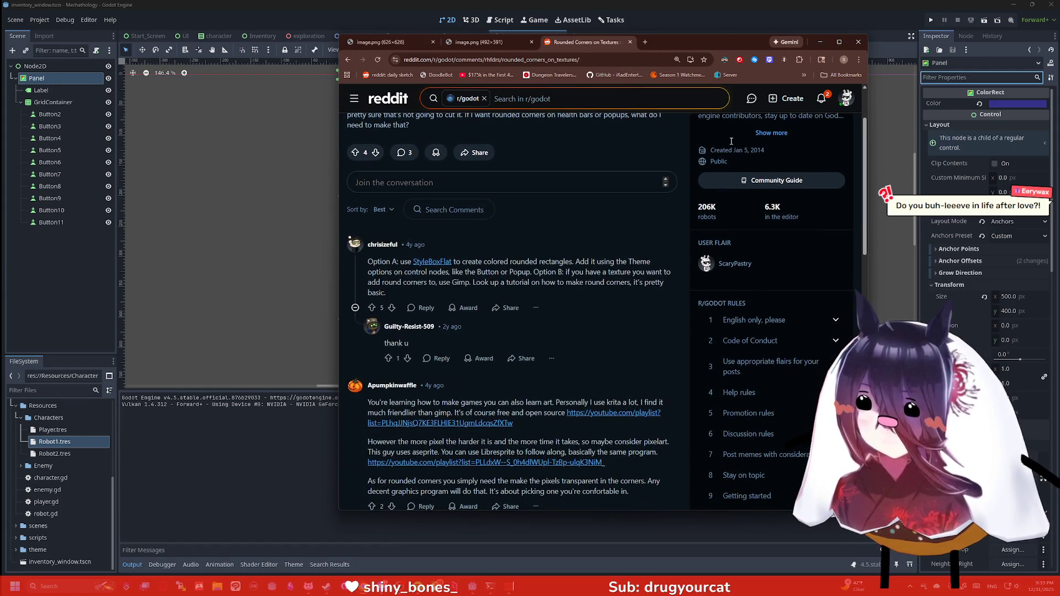
{"action": "left_click", "coordinate": [820, 42]}
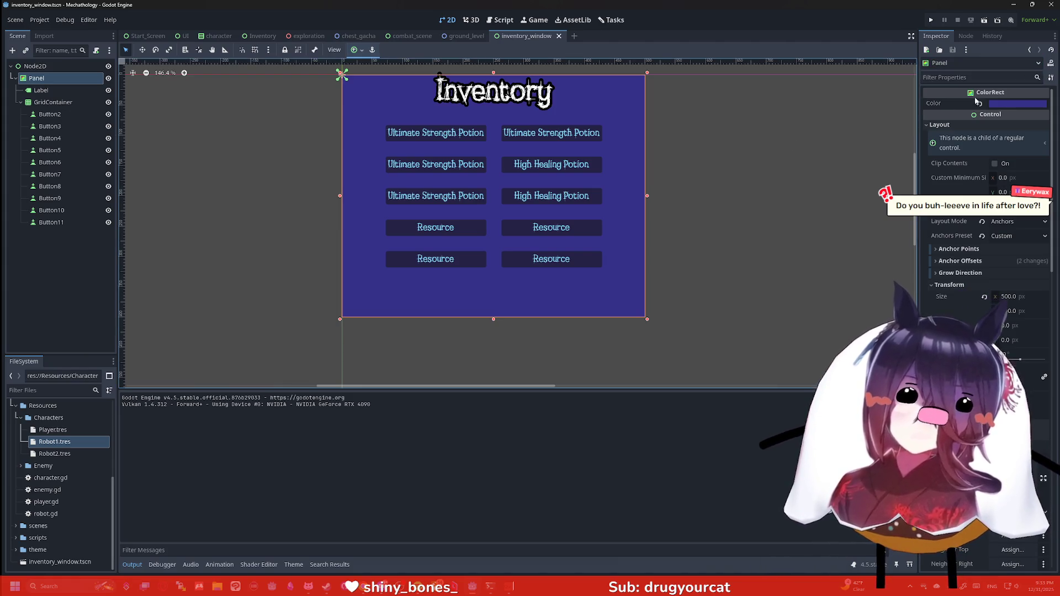
Try 'styl' and 'bo' property filters and give the Panel a new CanvasItem material.
{"action": "left_click", "coordinate": [970, 78]}
{"action": "type", "text": "styl"}
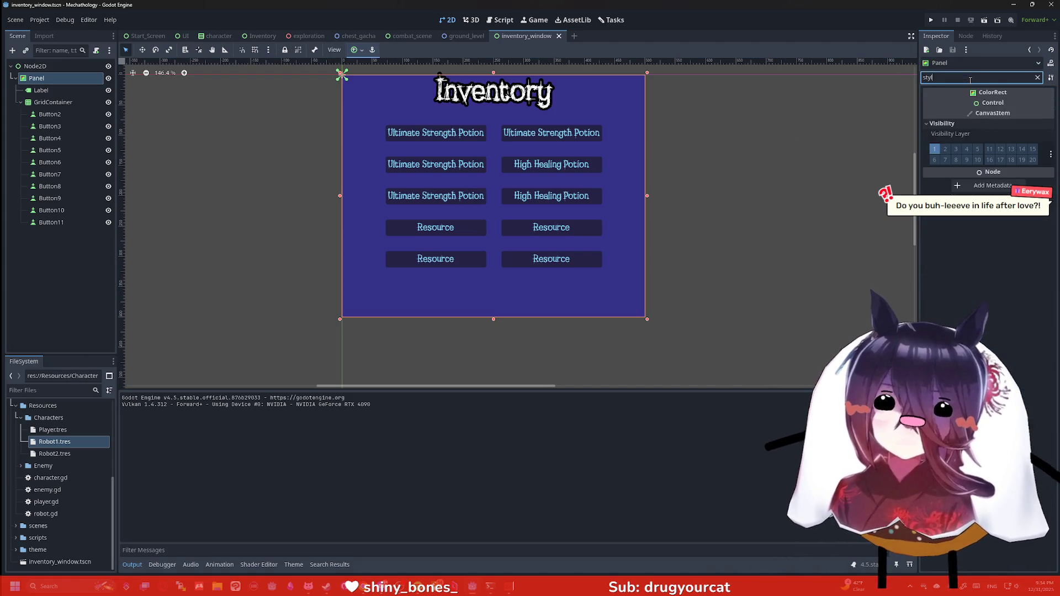
{"action": "key", "text": "BackSpace"}
{"action": "key", "text": "BackSpace"}
{"action": "key", "text": "BackSpace"}
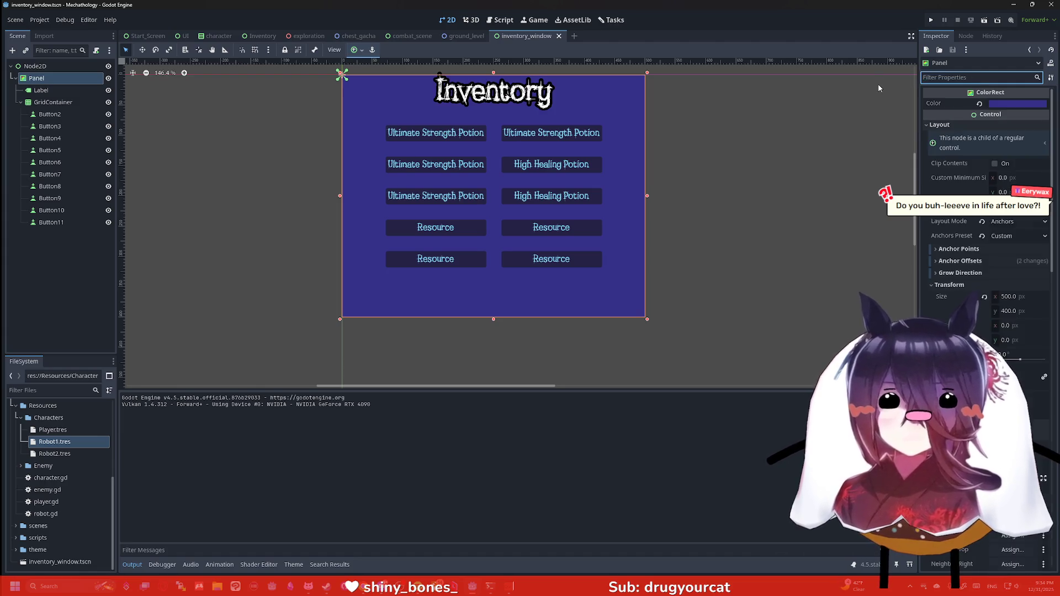
{"action": "type", "text": "bo"}
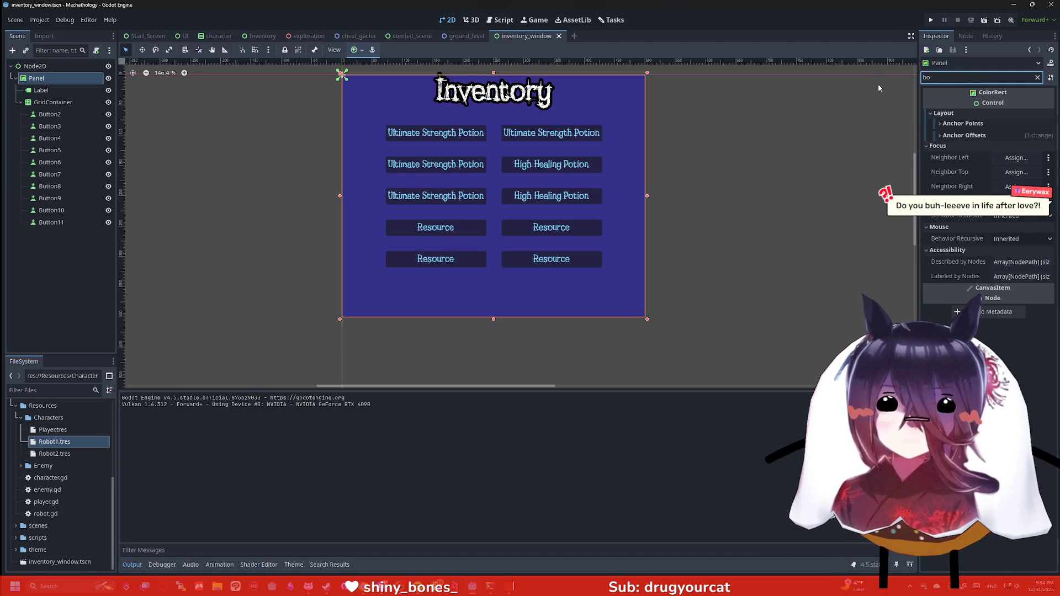
{"action": "key", "text": "BackSpace"}
{"action": "key", "text": "BackSpace"}
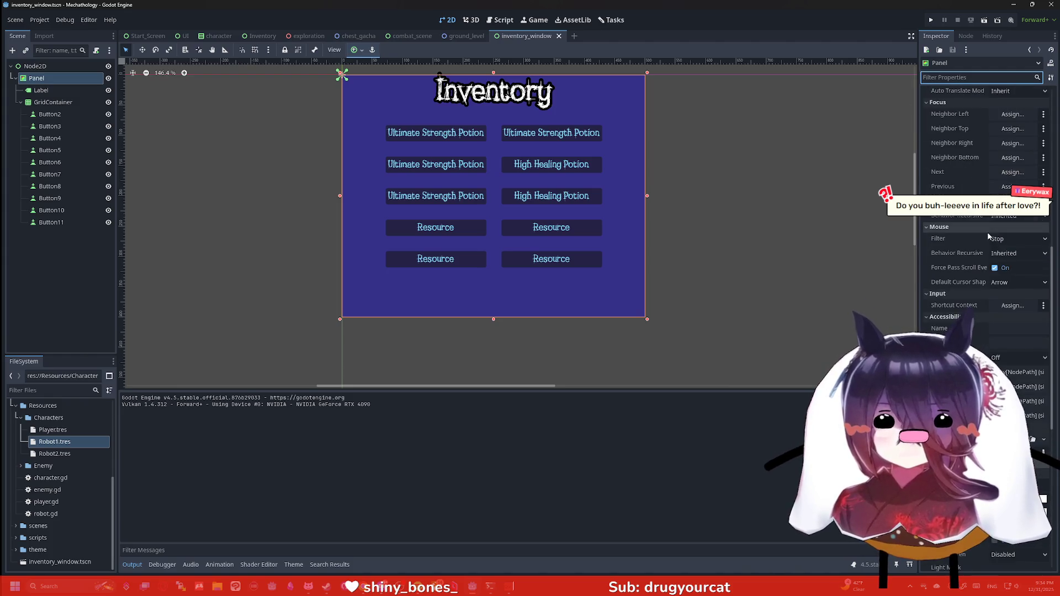
{"action": "scroll", "coordinate": [986, 226], "scroll_direction": "down", "scroll_amount": 5}
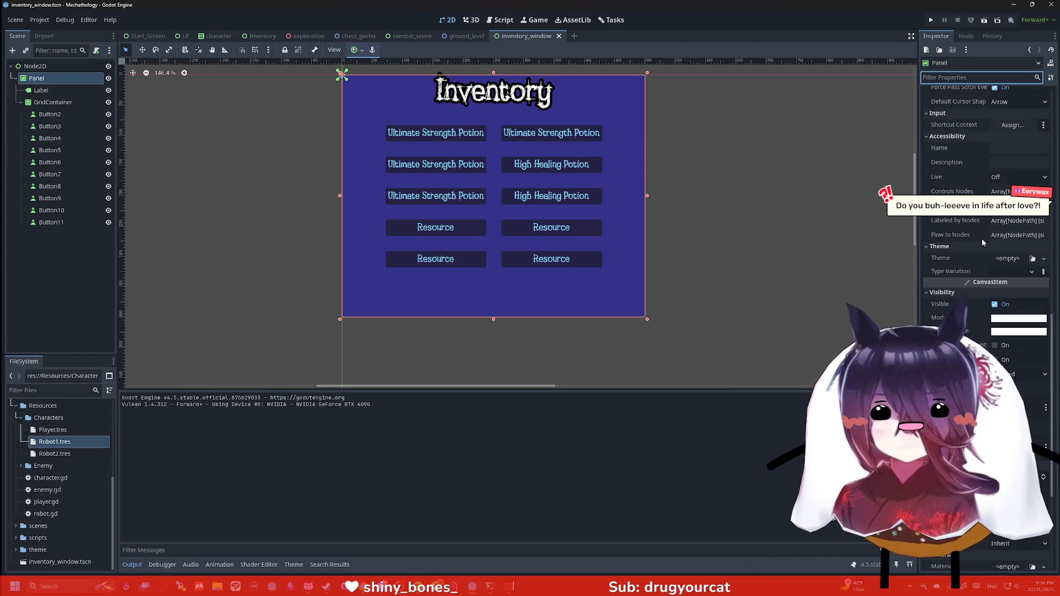
{"action": "left_click", "coordinate": [1044, 258]}
{"action": "key", "text": "Return"}
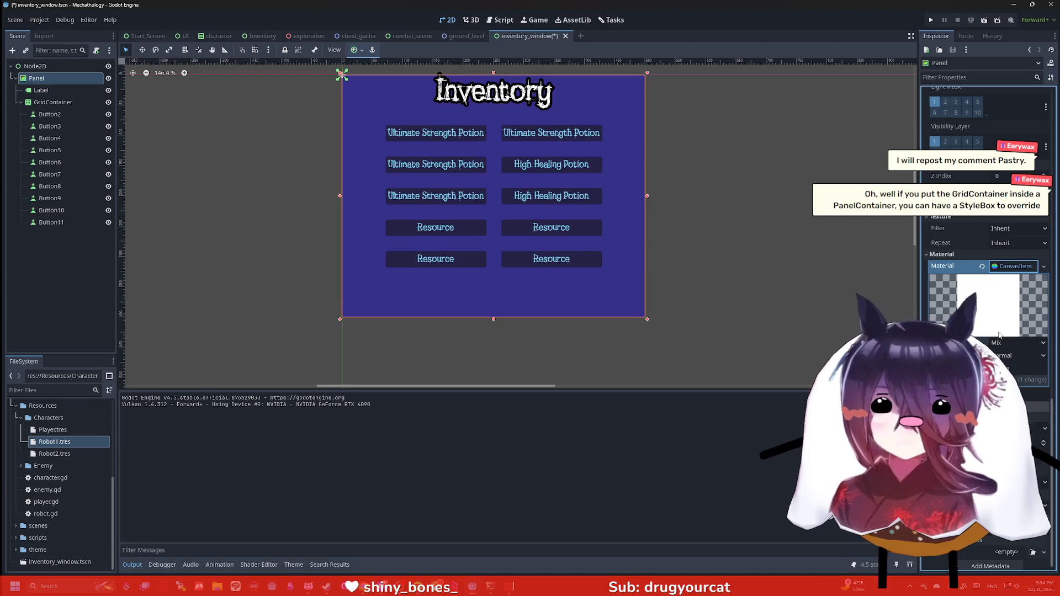
{"action": "scroll", "coordinate": [1006, 271], "scroll_direction": "up", "scroll_amount": 5}
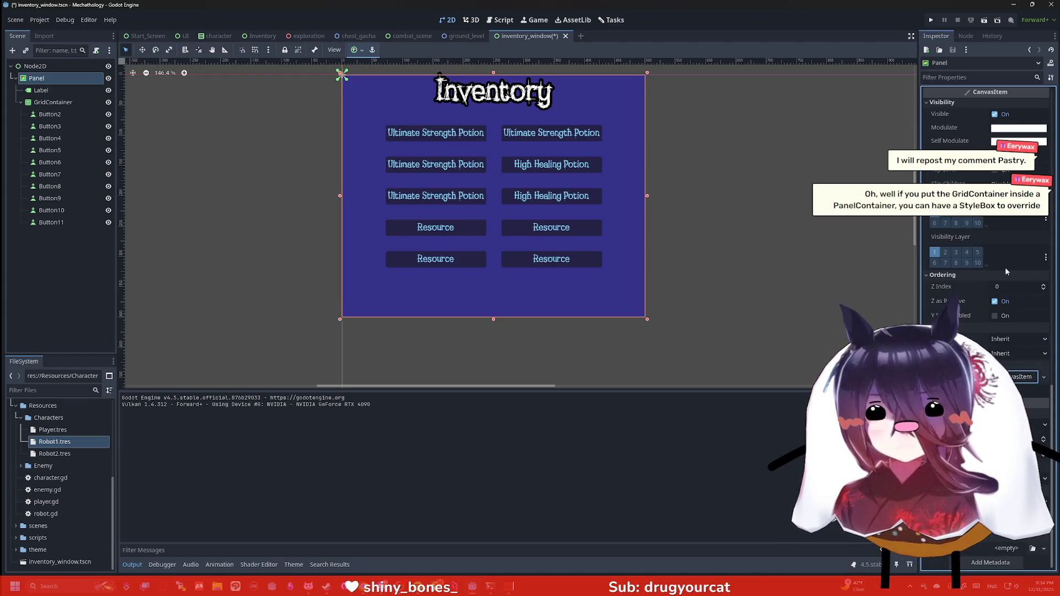
Clear the 'sty' filter, save inventory_window, and bring up the Panel node's actions menu.
{"action": "left_click", "coordinate": [961, 78]}
{"action": "type", "text": "sty"}
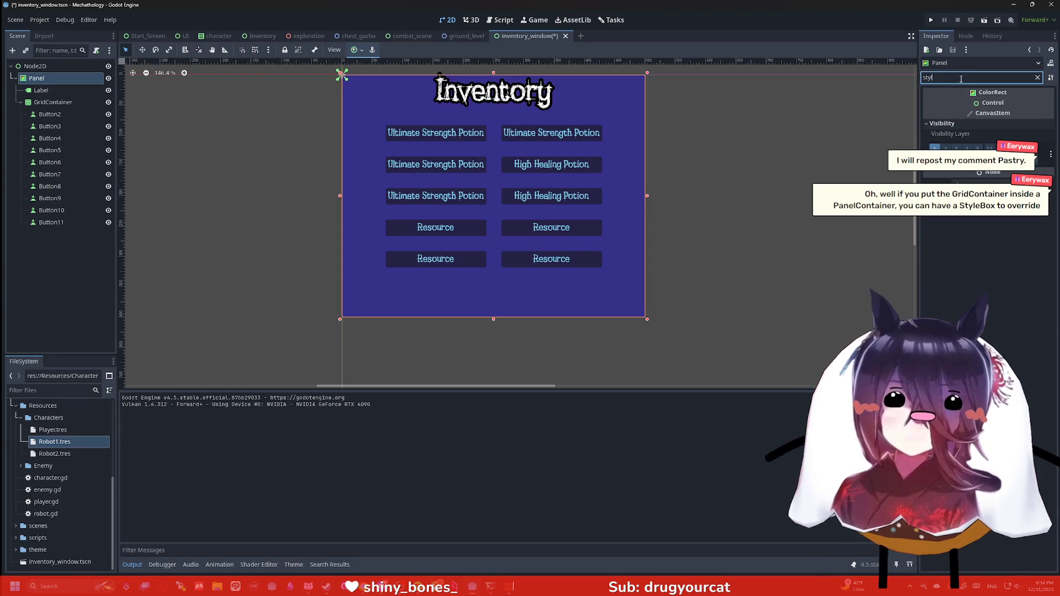
{"action": "key", "text": "BackSpace"}
{"action": "key", "text": "BackSpace"}
{"action": "key", "text": "BackSpace"}
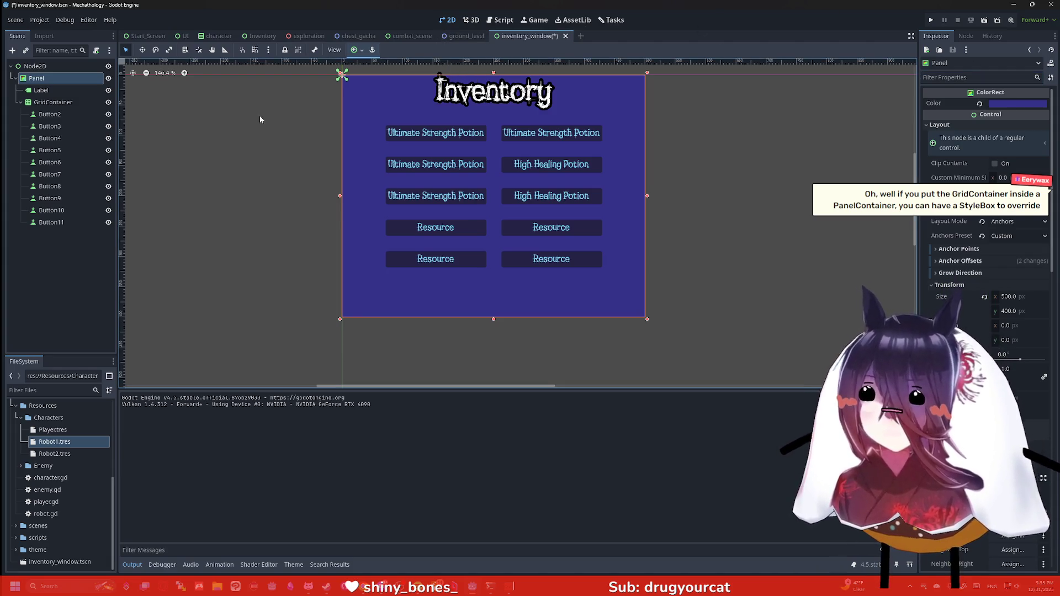
{"action": "key", "text": "ctrl+s"}
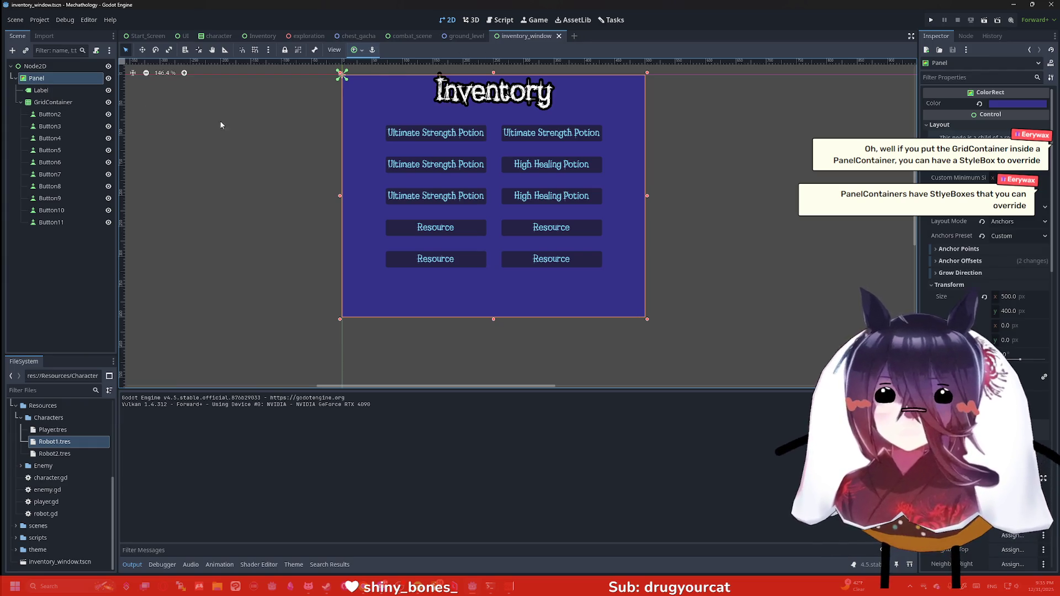
{"action": "left_click", "coordinate": [62, 80]}
{"action": "left_click", "coordinate": [63, 80]}
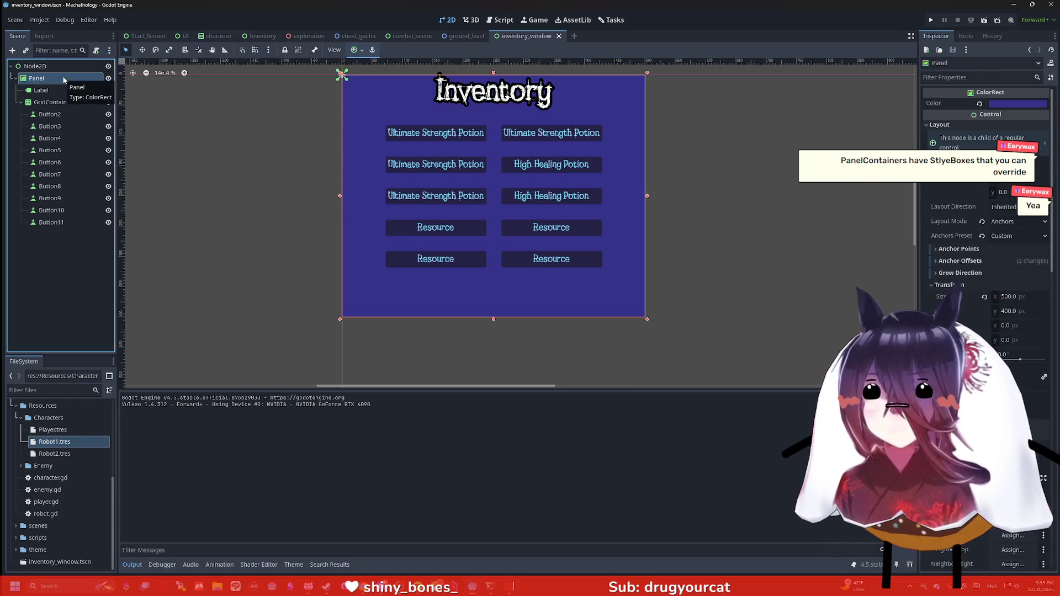
{"action": "right_click", "coordinate": [64, 81]}
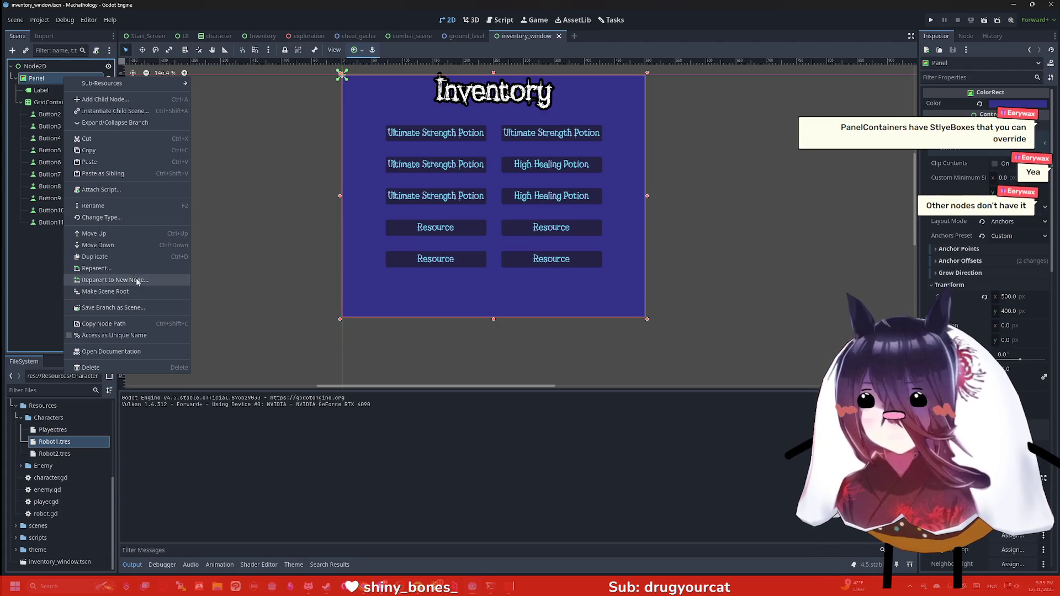
Change the Panel node's type to PanelContainer.
{"action": "left_click", "coordinate": [129, 219]}
{"action": "type", "text": "panelc"}
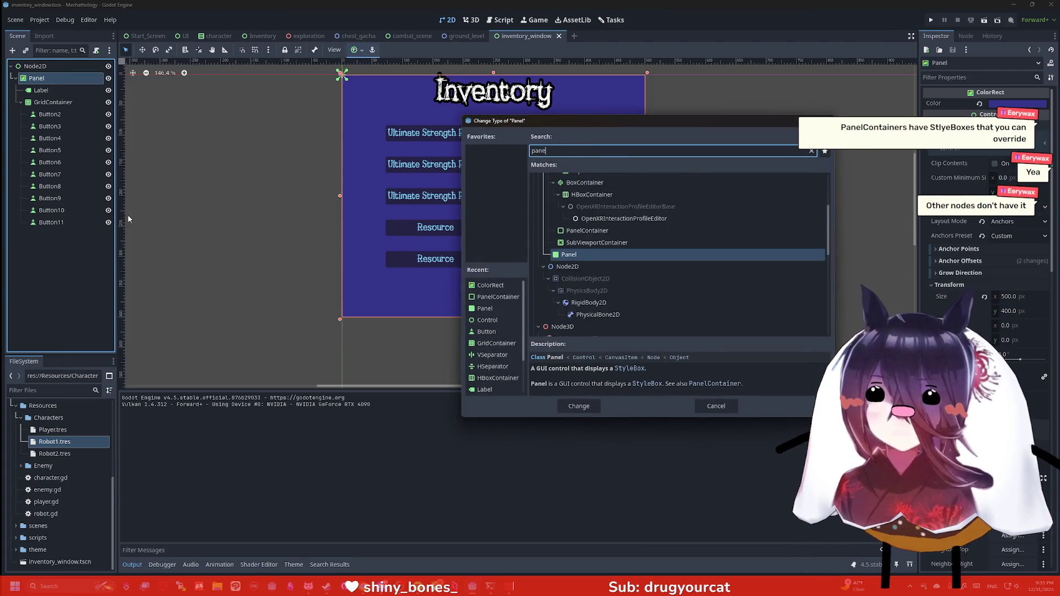
{"action": "key", "text": "Return"}
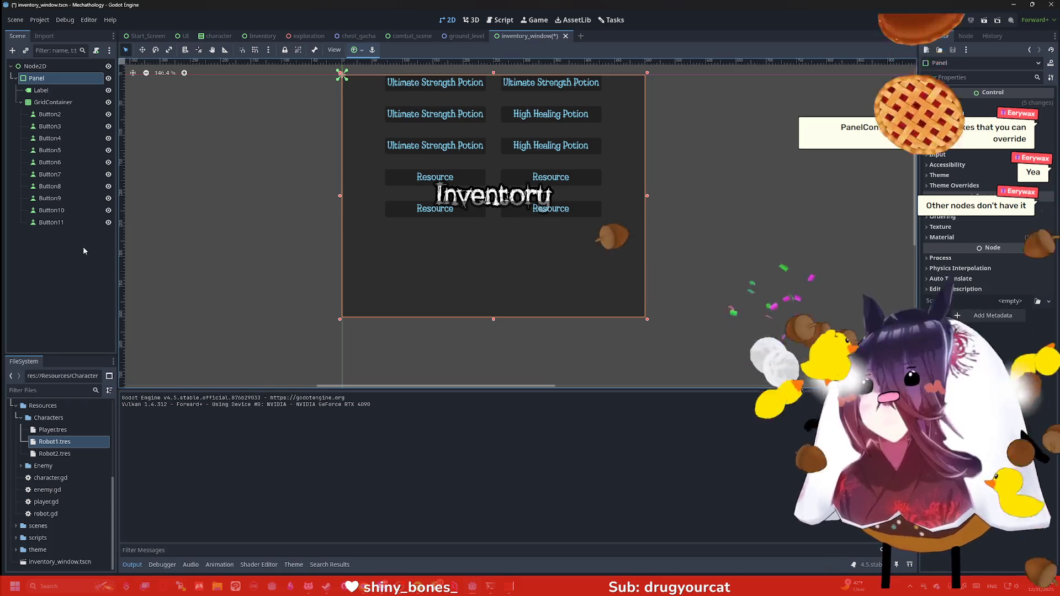
Filter the Inspector for 'color' properties, then clear the filter.
{"action": "left_click", "coordinate": [959, 77]}
{"action": "type", "text": "color"}
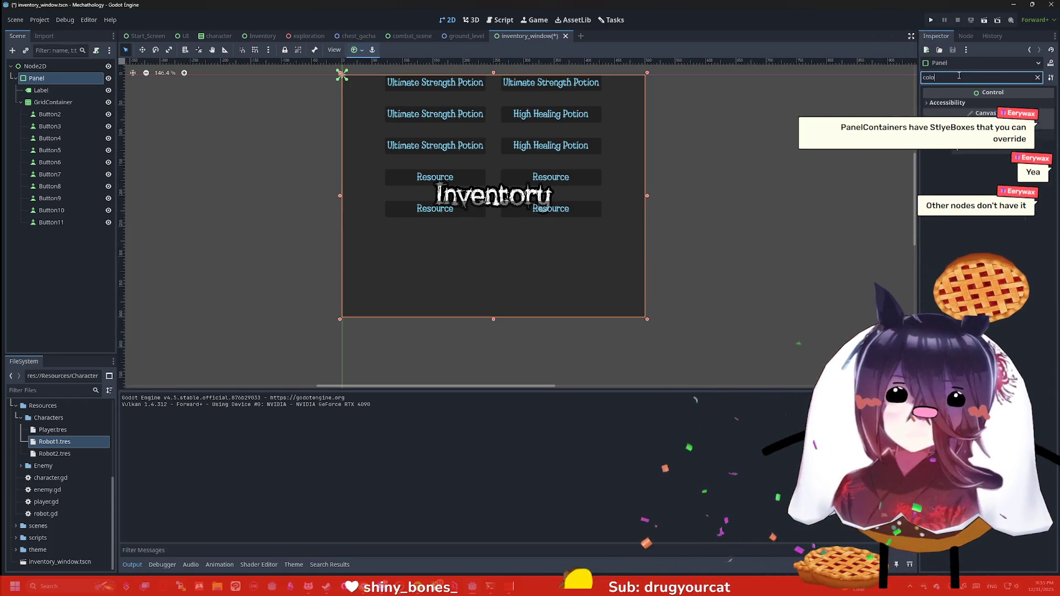
{"action": "left_click", "coordinate": [1038, 77]}
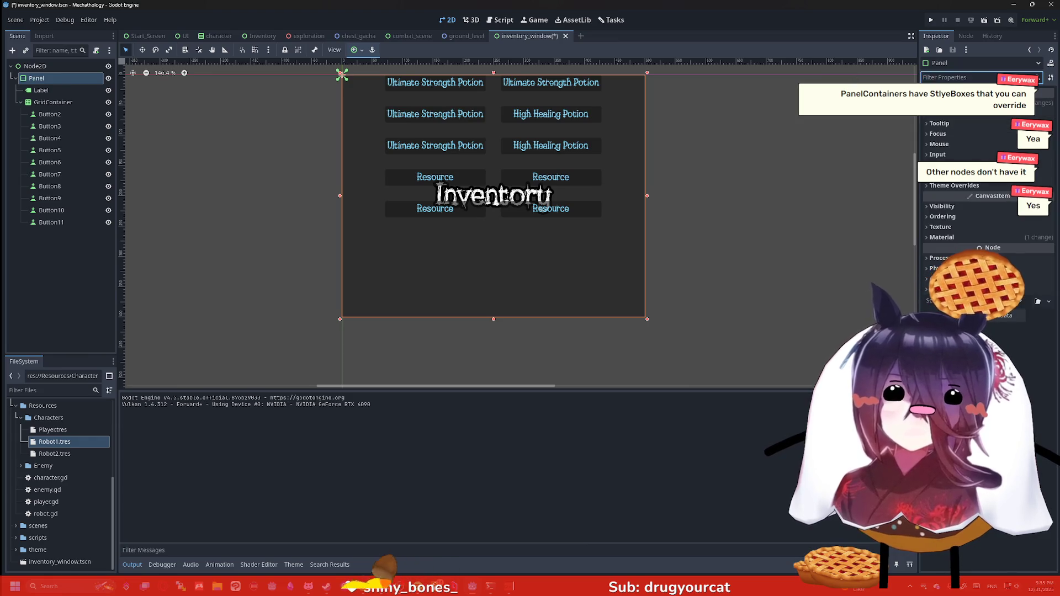
Add a new StyleBoxFlat as the Panel's theme style override.
{"action": "left_click", "coordinate": [954, 185]}
{"action": "left_click", "coordinate": [943, 196]}
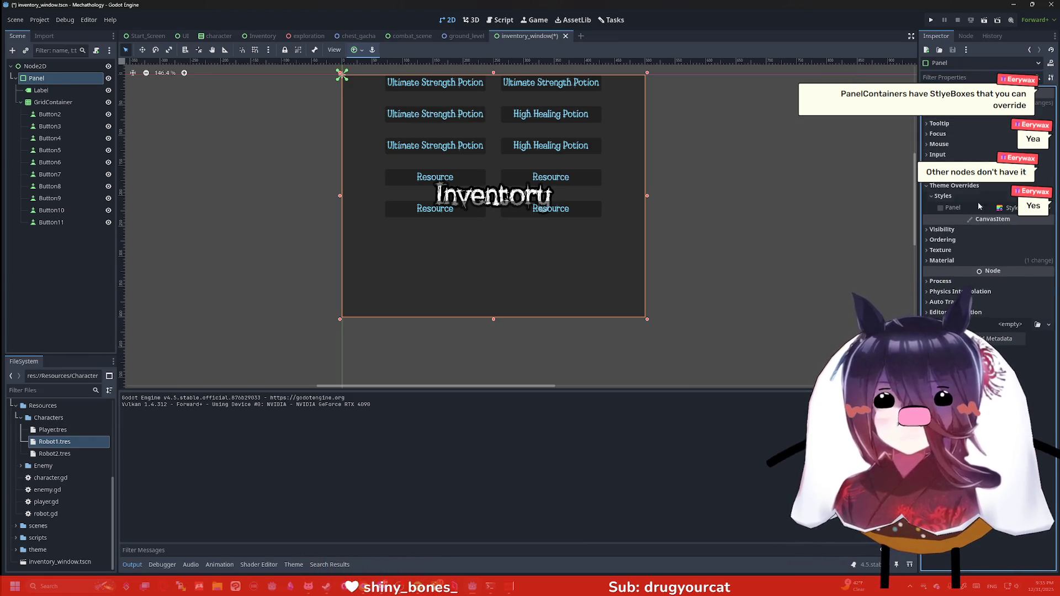
{"action": "left_click", "coordinate": [1012, 208]}
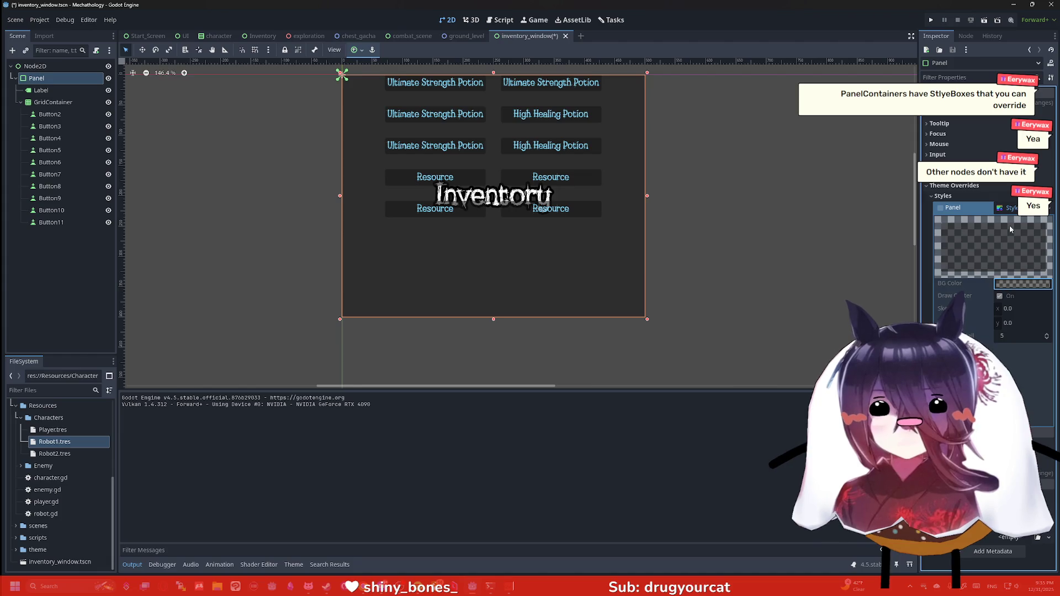
{"action": "left_click", "coordinate": [1050, 208]}
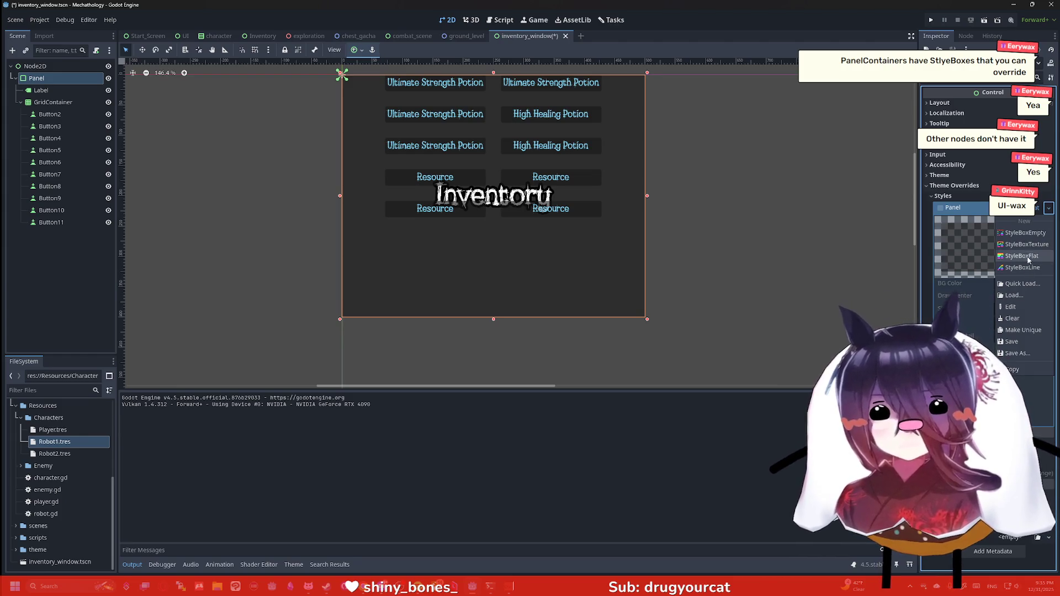
{"action": "left_click", "coordinate": [1022, 245]}
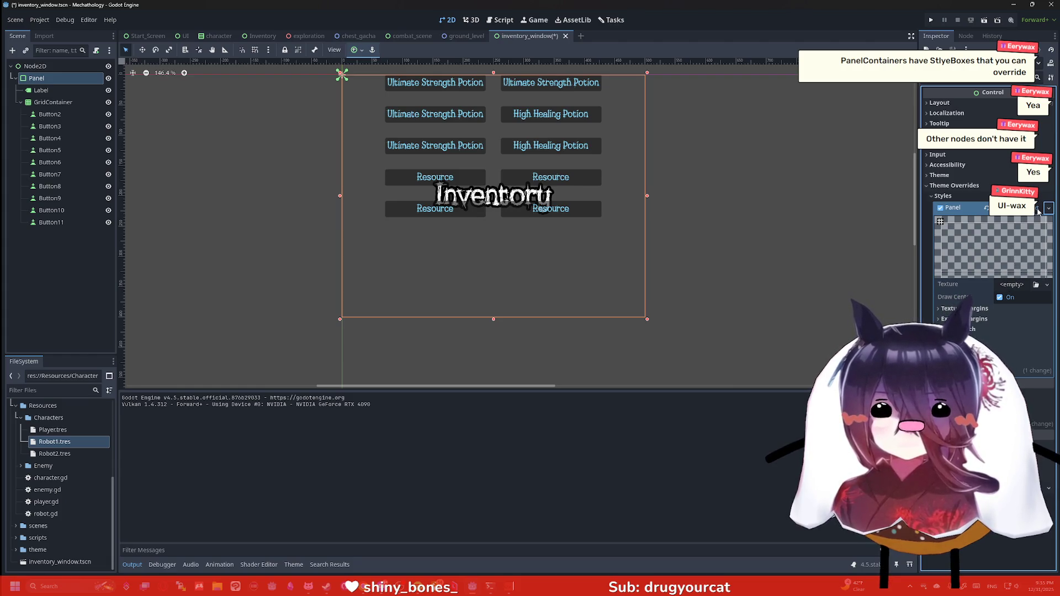
{"action": "left_click", "coordinate": [1048, 208]}
{"action": "left_click", "coordinate": [1029, 260]}
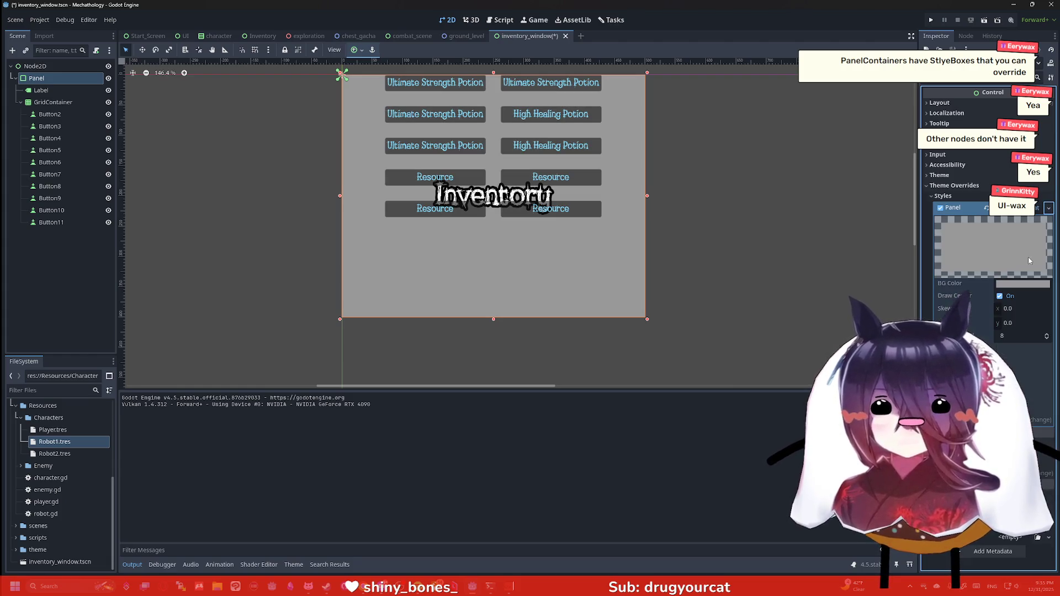
Set the StyleBoxFlat background colour to a deep purple.
{"action": "left_click", "coordinate": [1023, 284]}
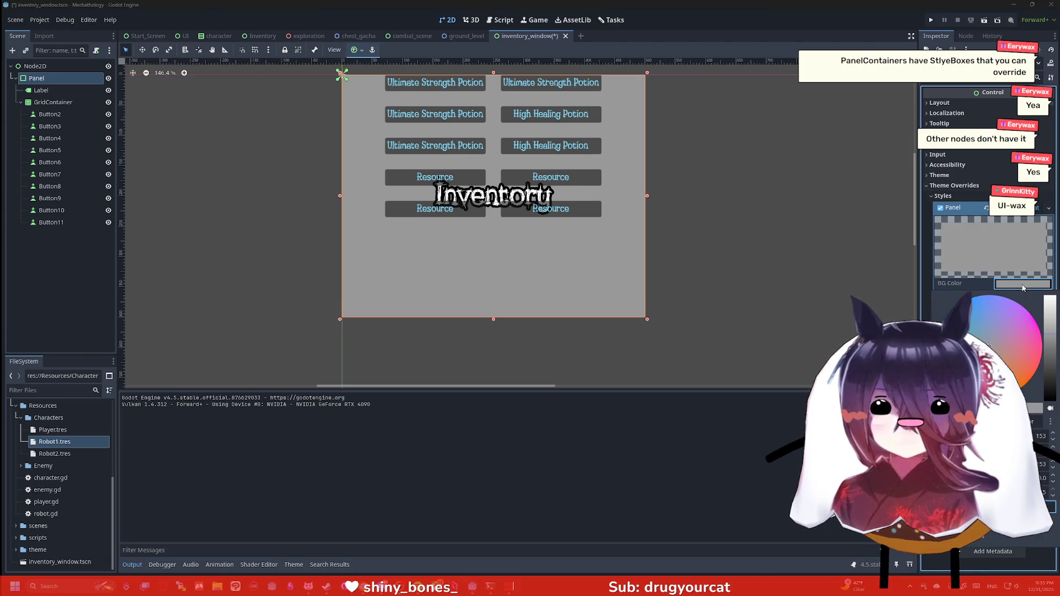
{"action": "left_click_drag", "start_coordinate": [1050, 329], "coordinate": [1052, 354]}
{"action": "left_click", "coordinate": [1003, 307]}
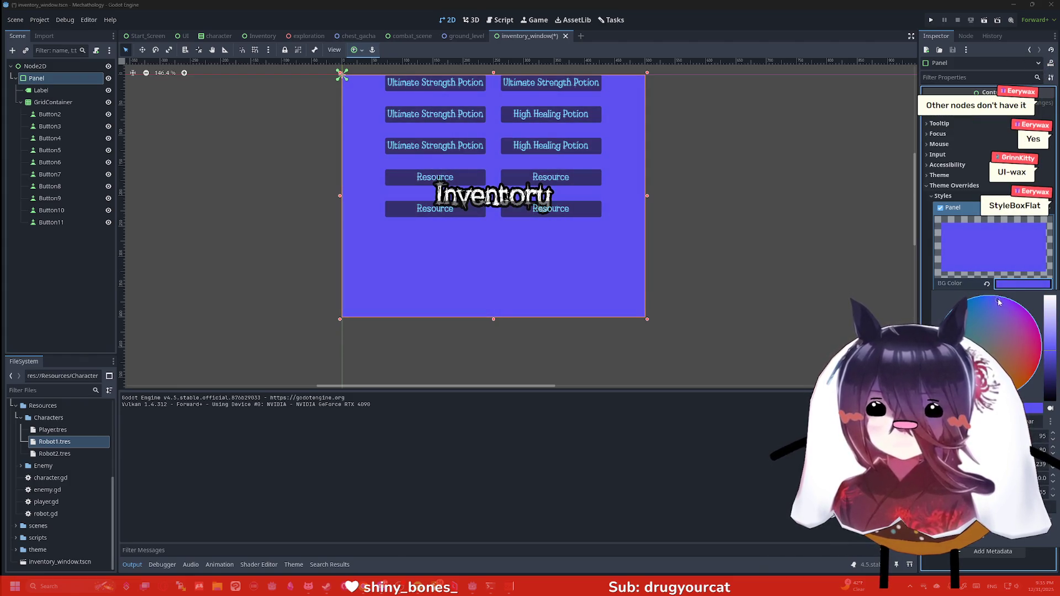
{"action": "left_click_drag", "start_coordinate": [1045, 328], "coordinate": [1053, 368]}
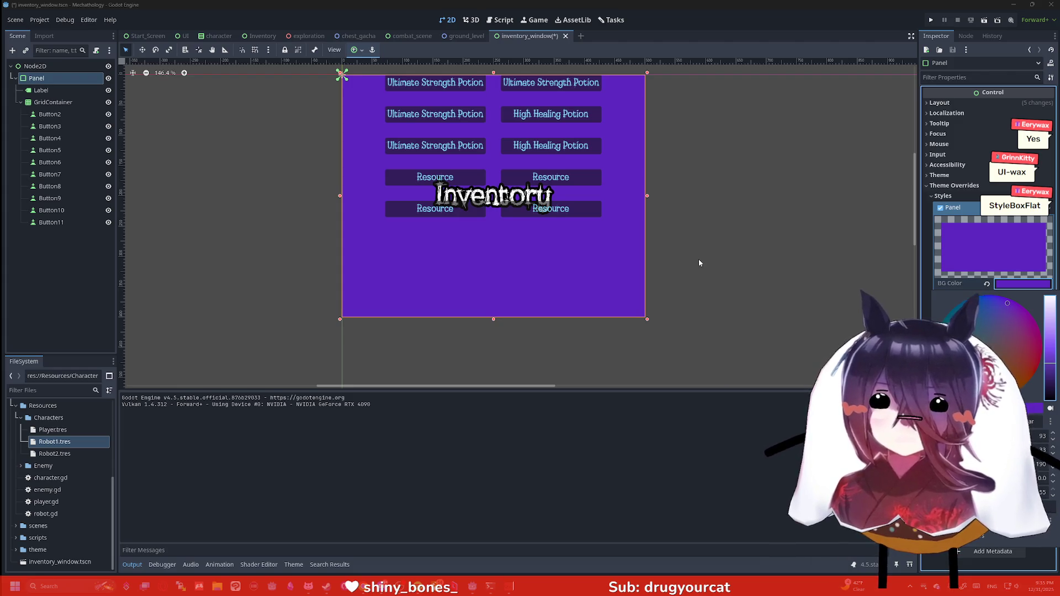
Select the button GridContainer, try moving it inside the panel, and check its container sizing options.
{"action": "scroll", "coordinate": [213, 128], "scroll_direction": "down", "scroll_amount": 3}
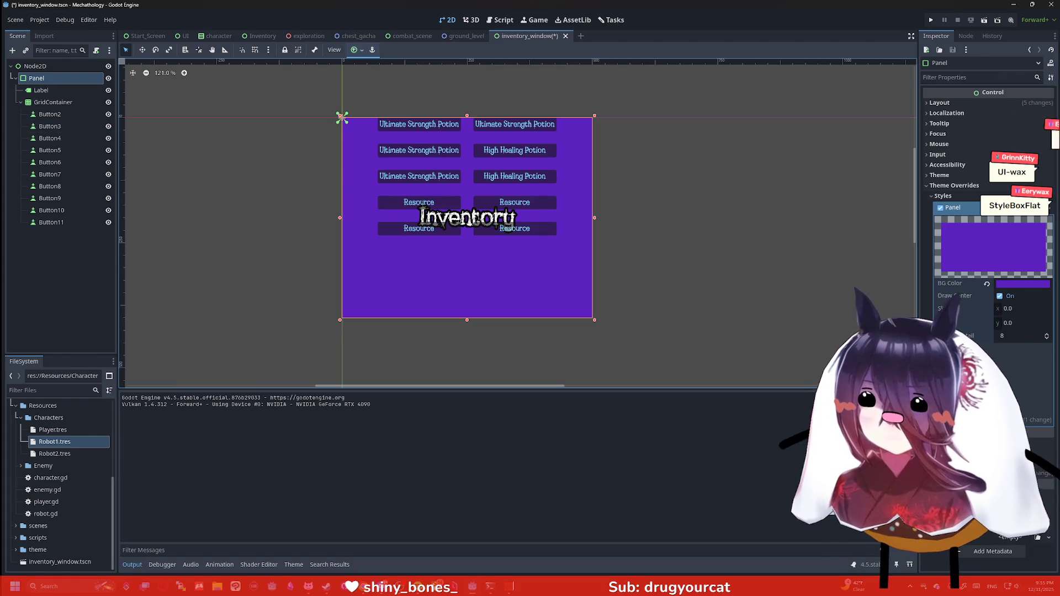
{"action": "left_click", "coordinate": [417, 205]}
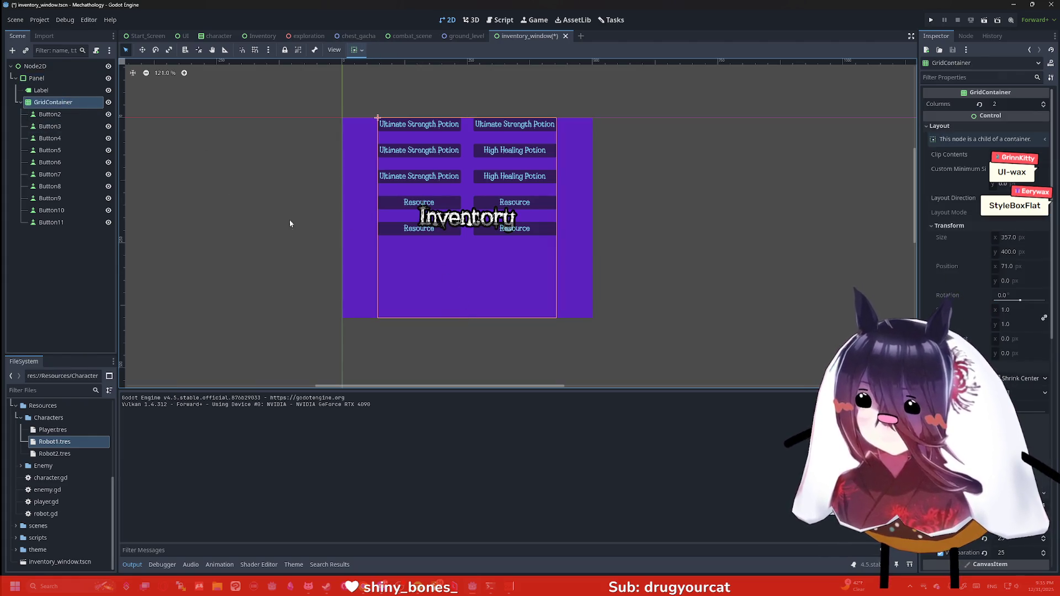
{"action": "left_click_drag", "start_coordinate": [469, 265], "coordinate": [473, 301]}
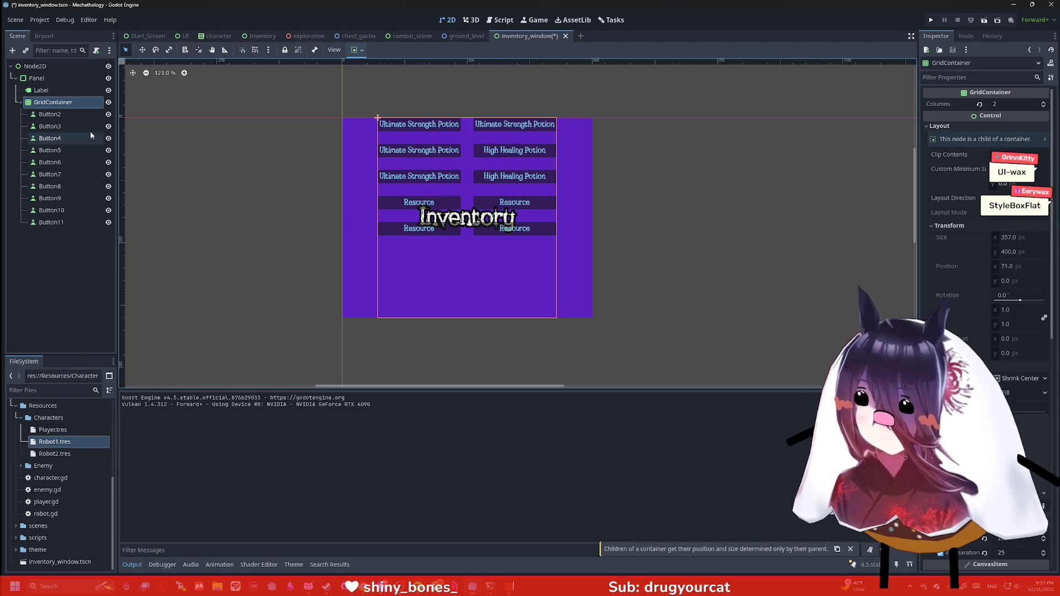
{"action": "left_click", "coordinate": [356, 51]}
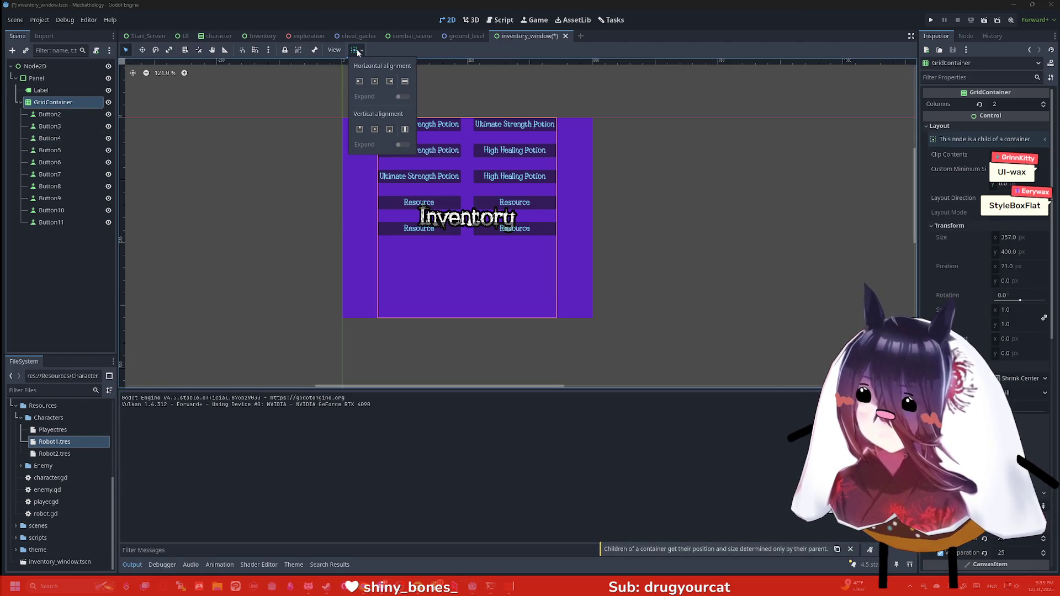
{"action": "left_click", "coordinate": [357, 52]}
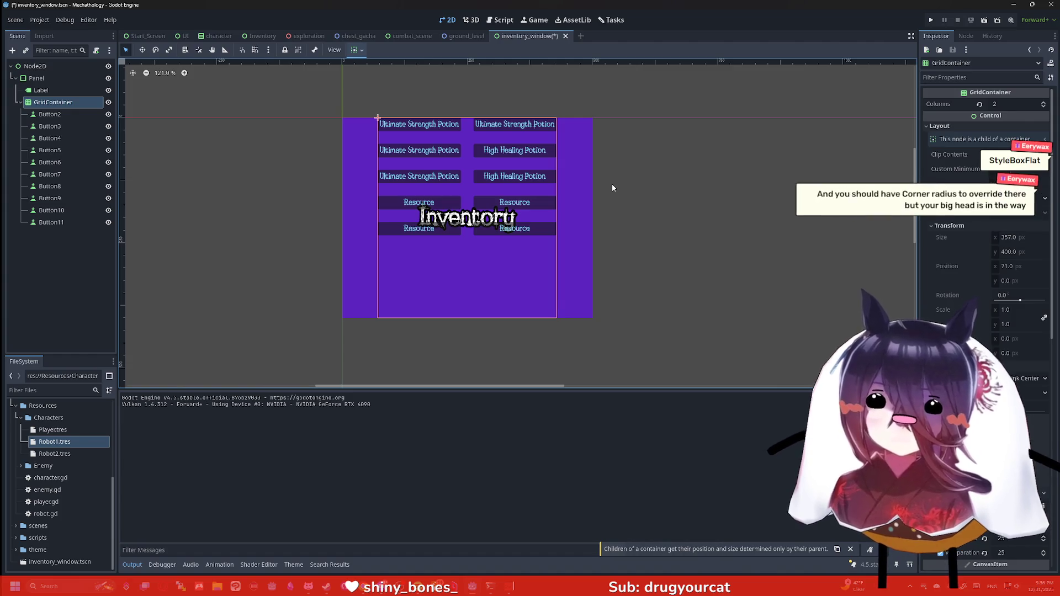
{"action": "left_click", "coordinate": [58, 102]}
{"action": "left_click", "coordinate": [55, 92]}
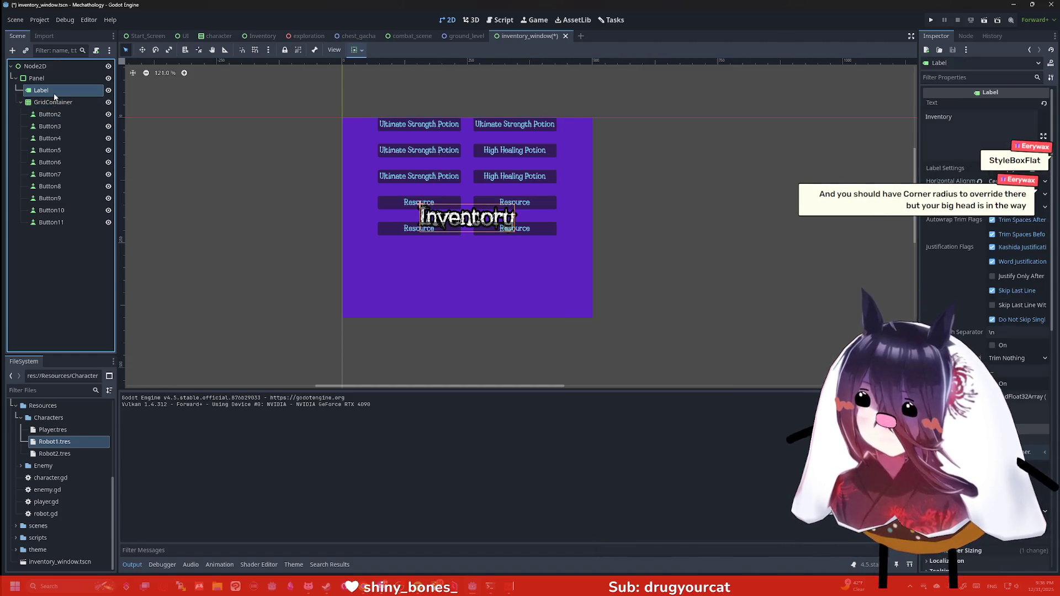
{"action": "left_click", "coordinate": [48, 78]}
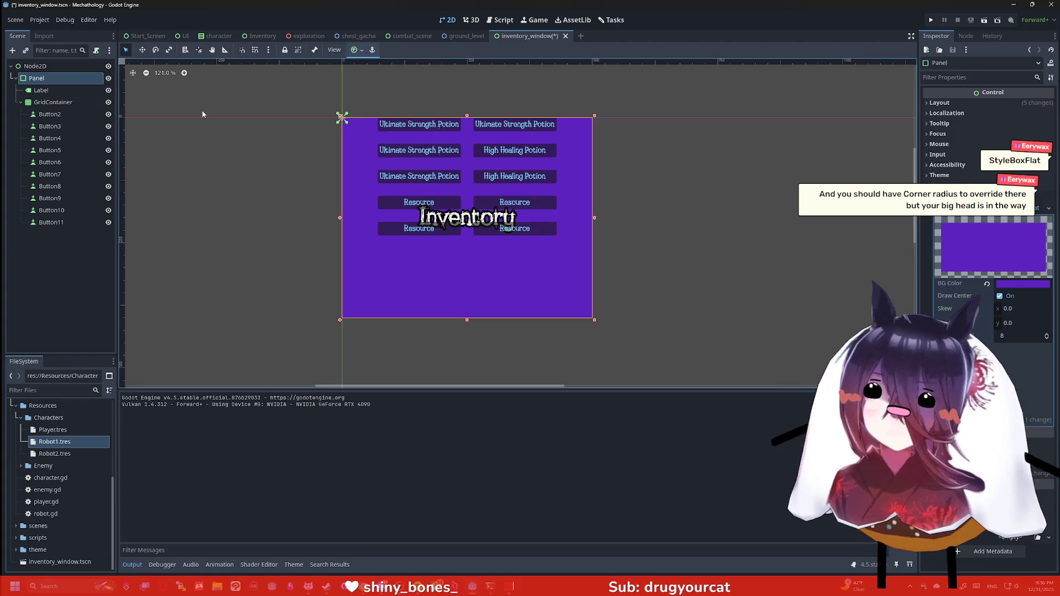
{"action": "left_click", "coordinate": [361, 50]}
{"action": "left_click", "coordinate": [374, 98]}
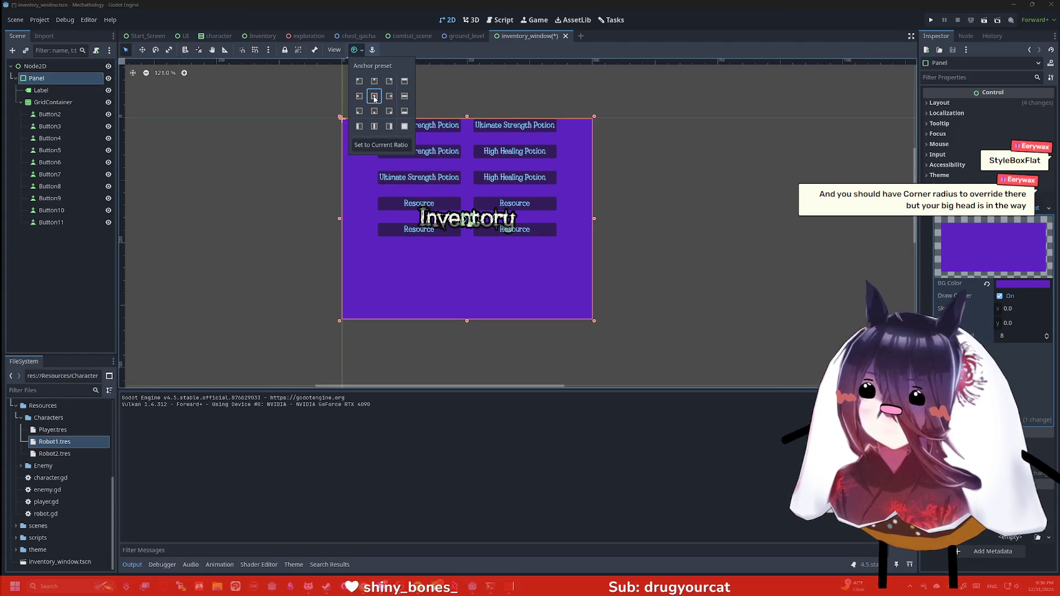
{"action": "left_click", "coordinate": [62, 92]}
{"action": "left_click", "coordinate": [62, 91]}
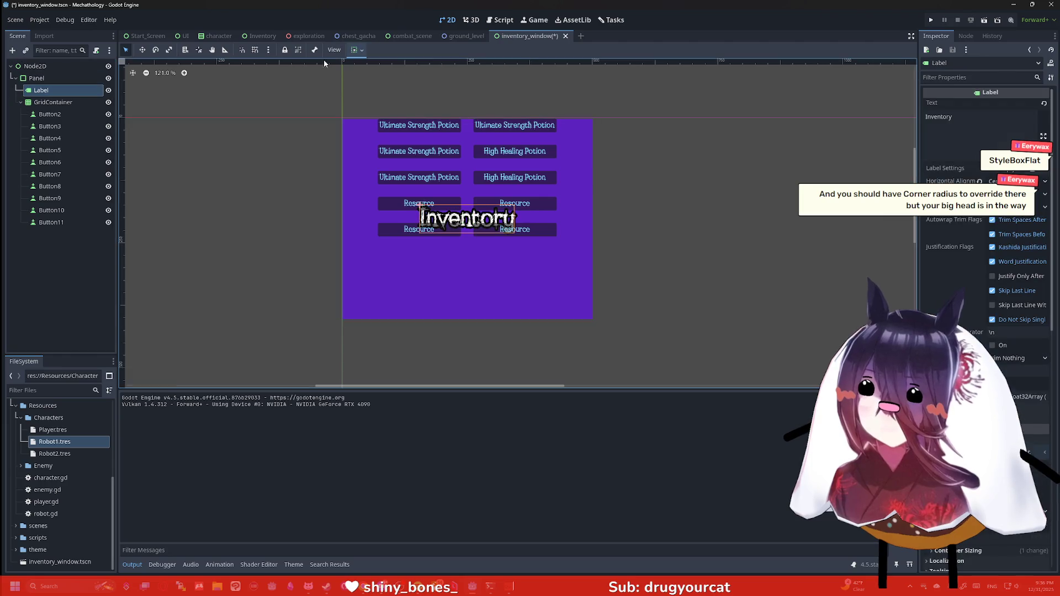
{"action": "left_click", "coordinate": [357, 50]}
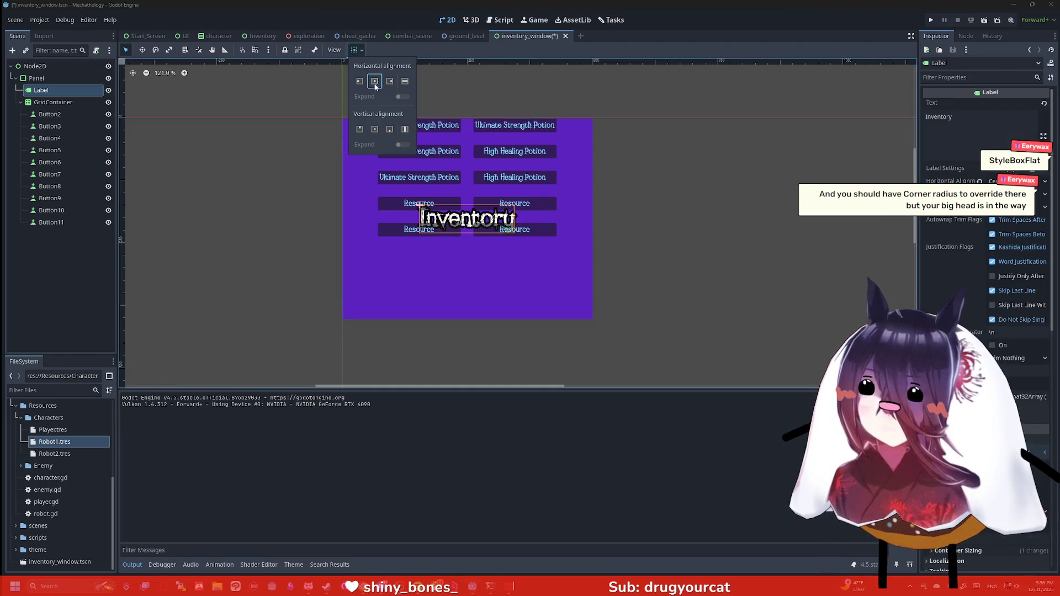
{"action": "left_click", "coordinate": [303, 105]}
{"action": "left_click", "coordinate": [36, 78]}
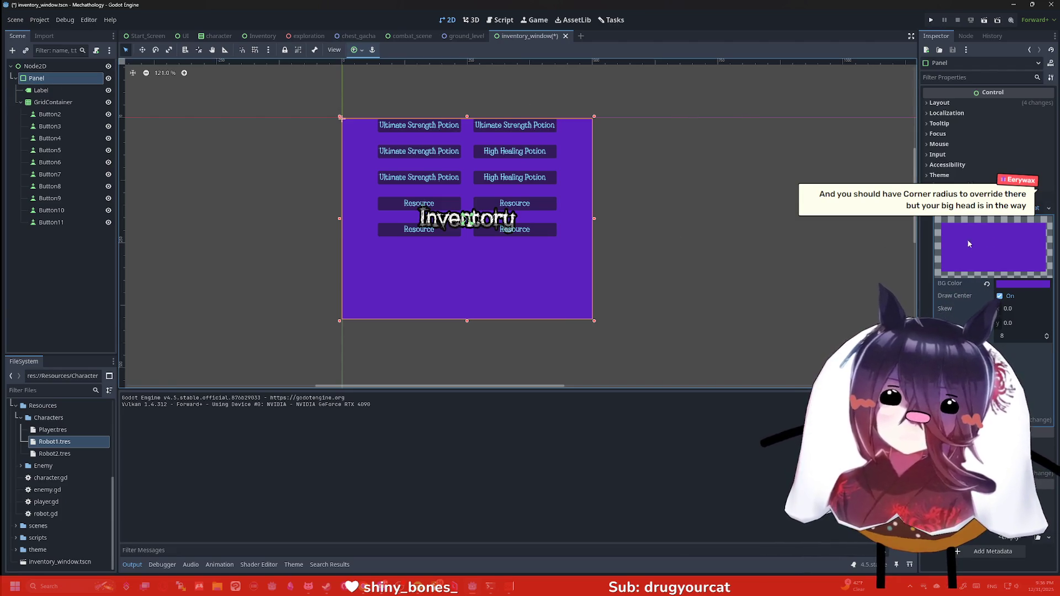
{"action": "left_click", "coordinate": [998, 78]}
Filter the Inspector for 'corner' and try editing the top-left corner radius.
{"action": "type", "text": "corner"}
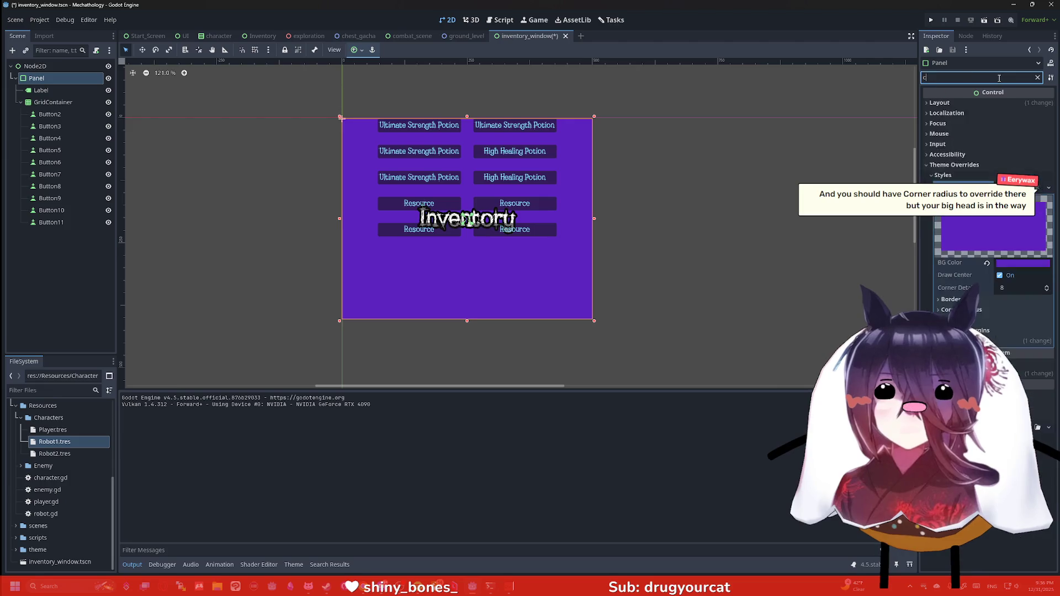
{"action": "left_click", "coordinate": [1016, 213]}
{"action": "left_click", "coordinate": [1025, 226]}
{"action": "key", "text": "Return"}
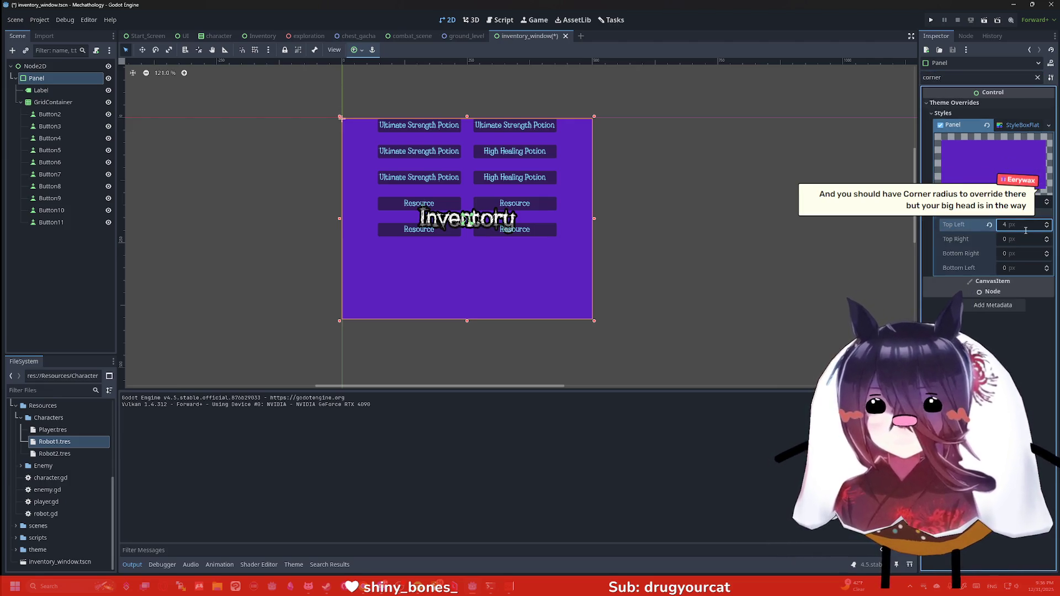
{"action": "scroll", "coordinate": [1025, 231], "scroll_direction": "up", "scroll_amount": 11}
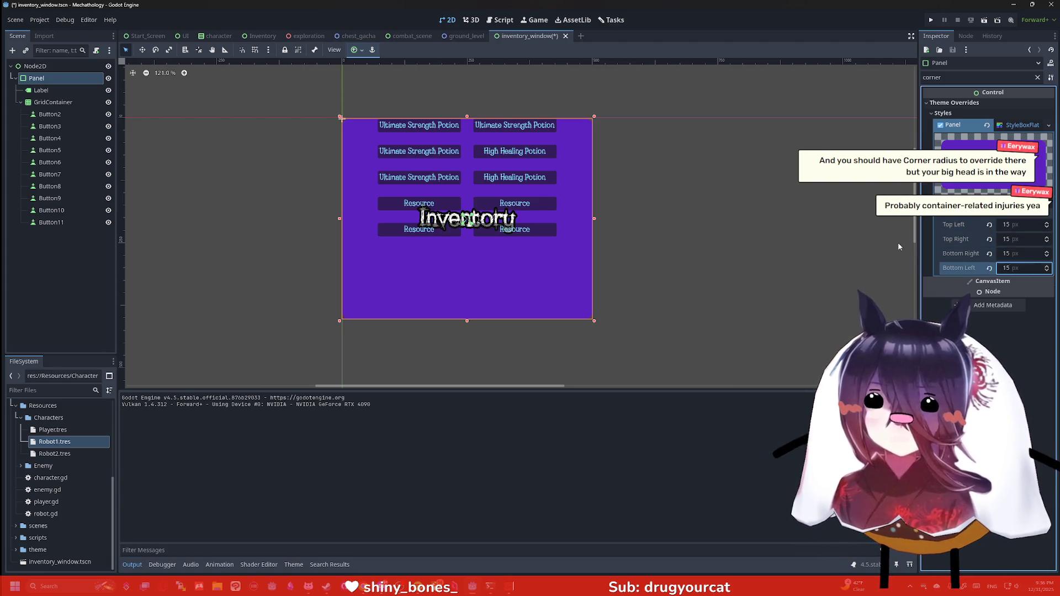
{"action": "left_click", "coordinate": [626, 99]}
{"action": "scroll", "coordinate": [629, 127], "scroll_direction": "up", "scroll_amount": 4}
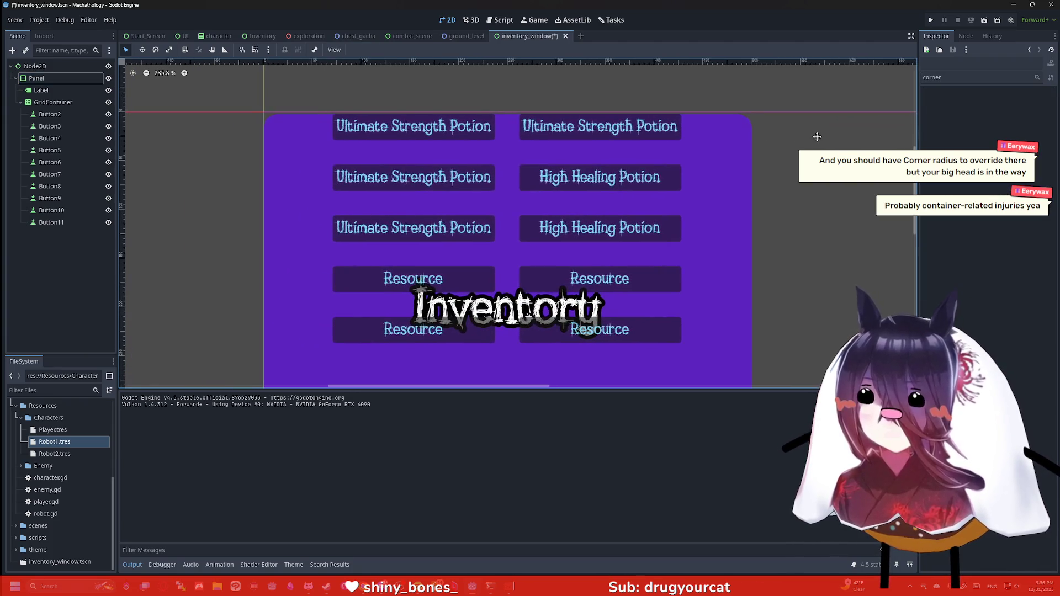
{"action": "scroll", "coordinate": [702, 149], "scroll_direction": "down", "scroll_amount": 1}
Set the Panel's StyleBoxFlat corner radii to 45 for each corner.
{"action": "left_click", "coordinate": [36, 78]}
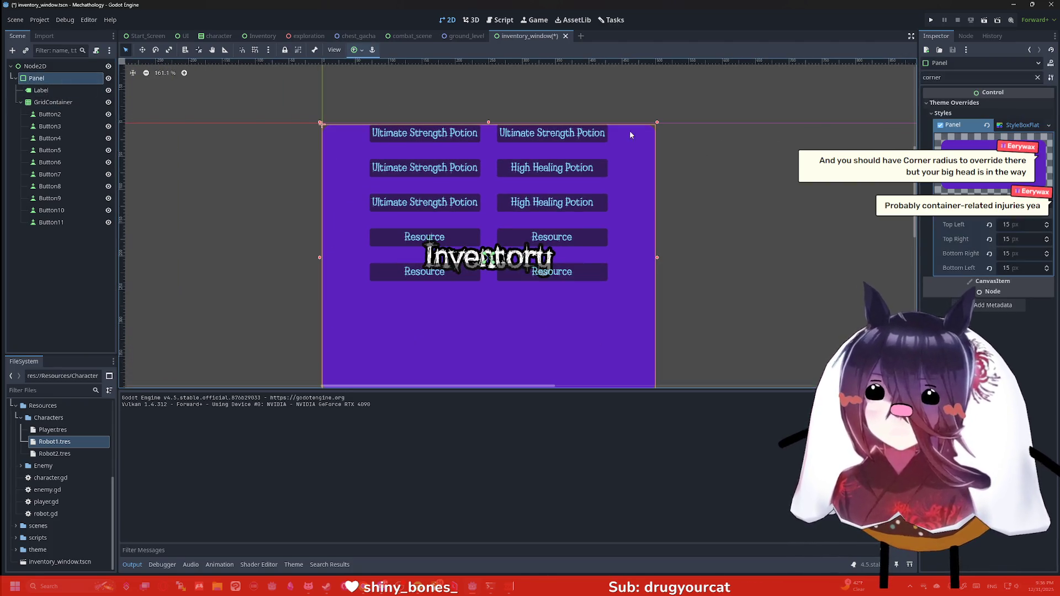
{"action": "left_click", "coordinate": [1012, 226]}
{"action": "type", "text": "45"}
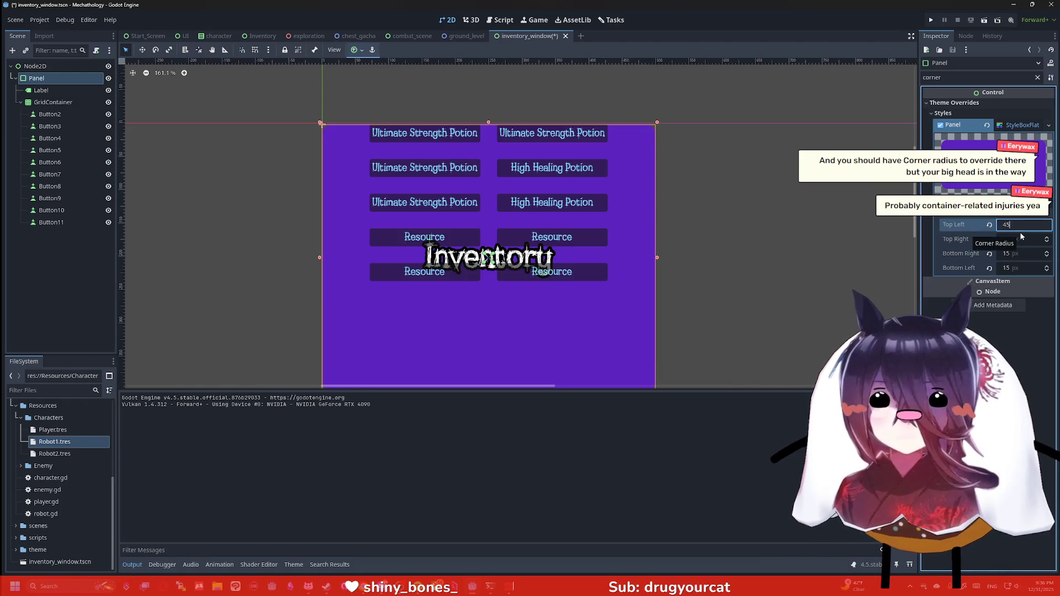
{"action": "key", "text": "Tab"}
{"action": "type", "text": "45"}
{"action": "key", "text": "Tab"}
{"action": "type", "text": "4"}
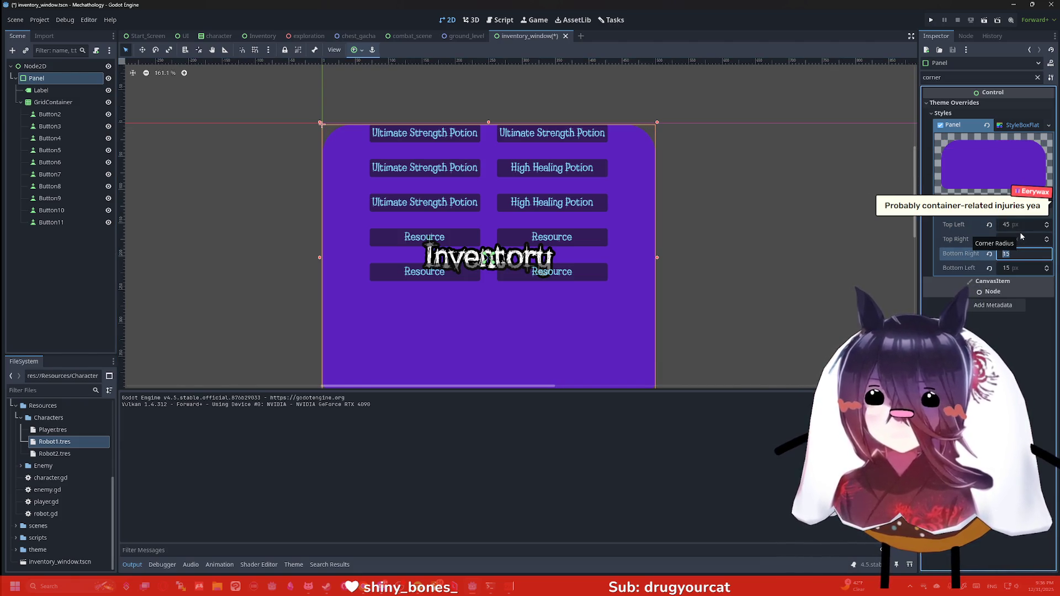
{"action": "type", "text": "5"}
{"action": "key", "text": "Tab"}
{"action": "type", "text": "45"}
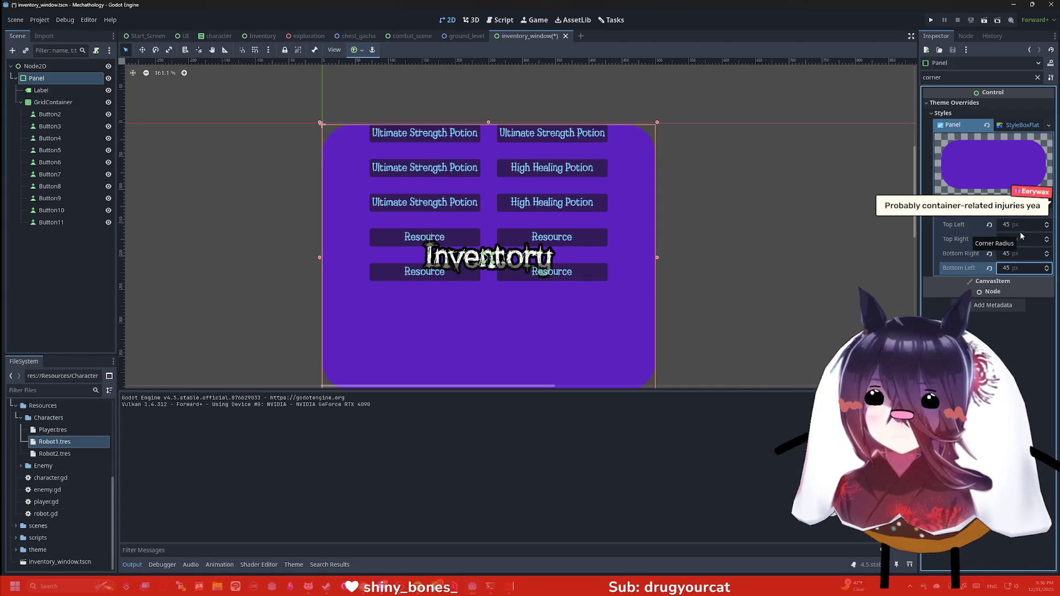
Preview the rounded purple panel, then reselect the Panel node.
{"action": "left_click", "coordinate": [756, 204]}
{"action": "scroll", "coordinate": [735, 182], "scroll_direction": "down", "scroll_amount": 2}
{"action": "scroll", "coordinate": [720, 161], "scroll_direction": "down", "scroll_amount": 1}
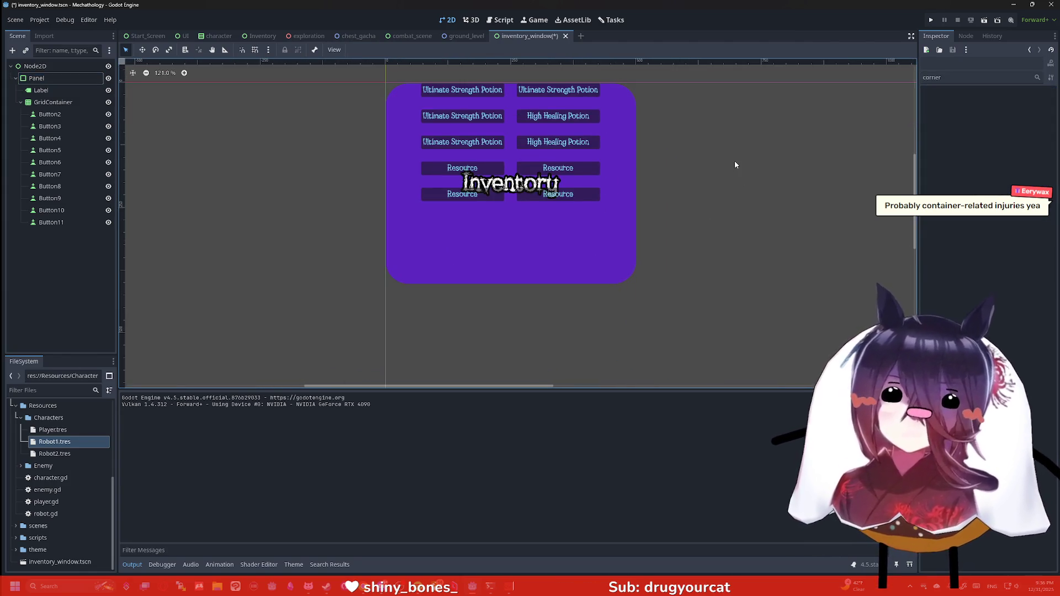
{"action": "scroll", "coordinate": [727, 152], "scroll_direction": "up", "scroll_amount": 1}
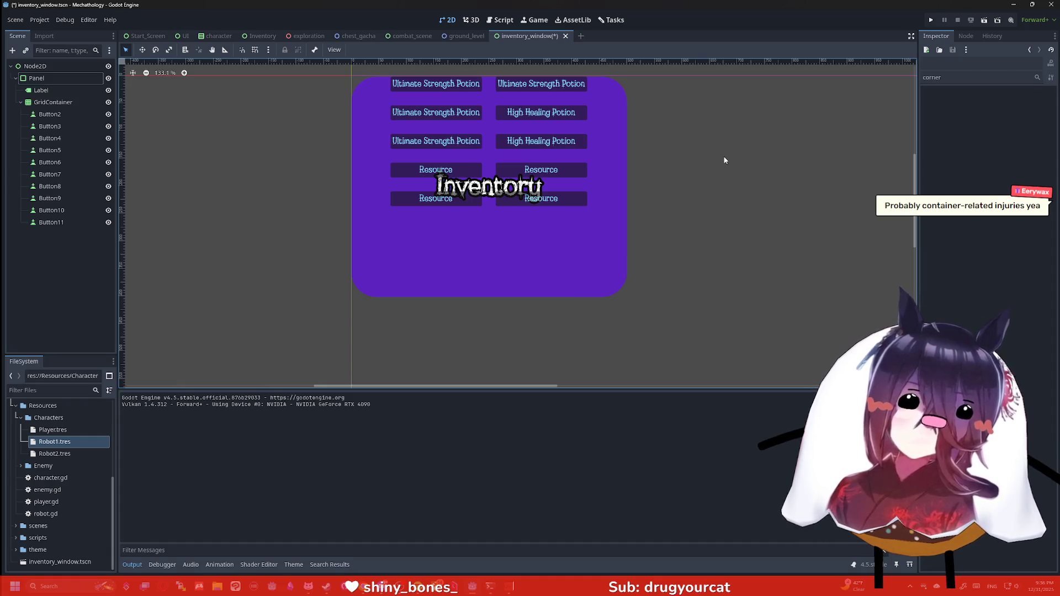
{"action": "left_click", "coordinate": [81, 79]}
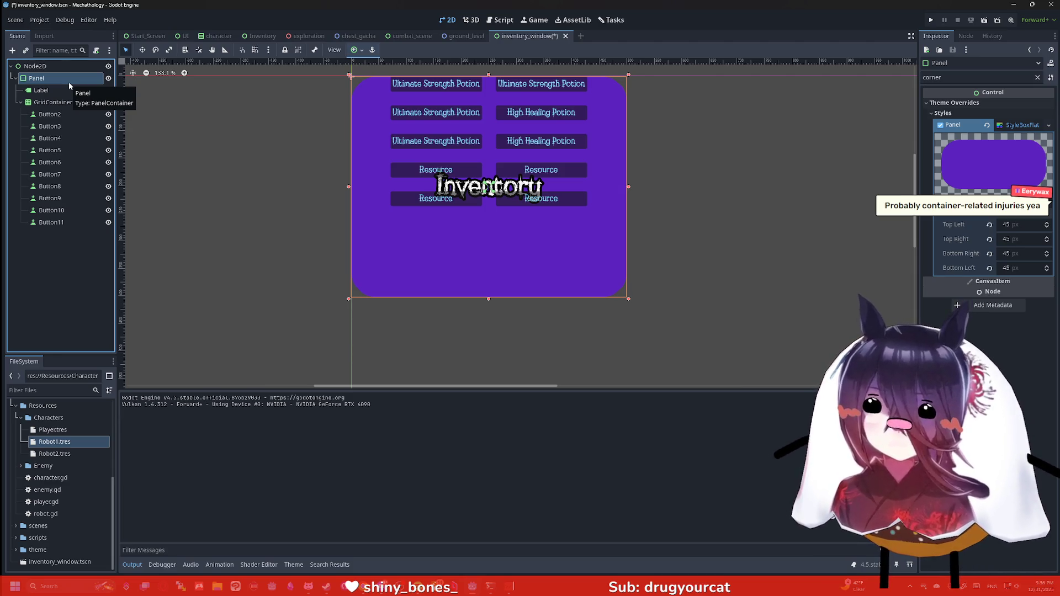
Add an HBoxContainer under Panel and move the Label and GridContainer into it.
{"action": "key", "text": "ctrl+a"}
{"action": "type", "text": "hbox"}
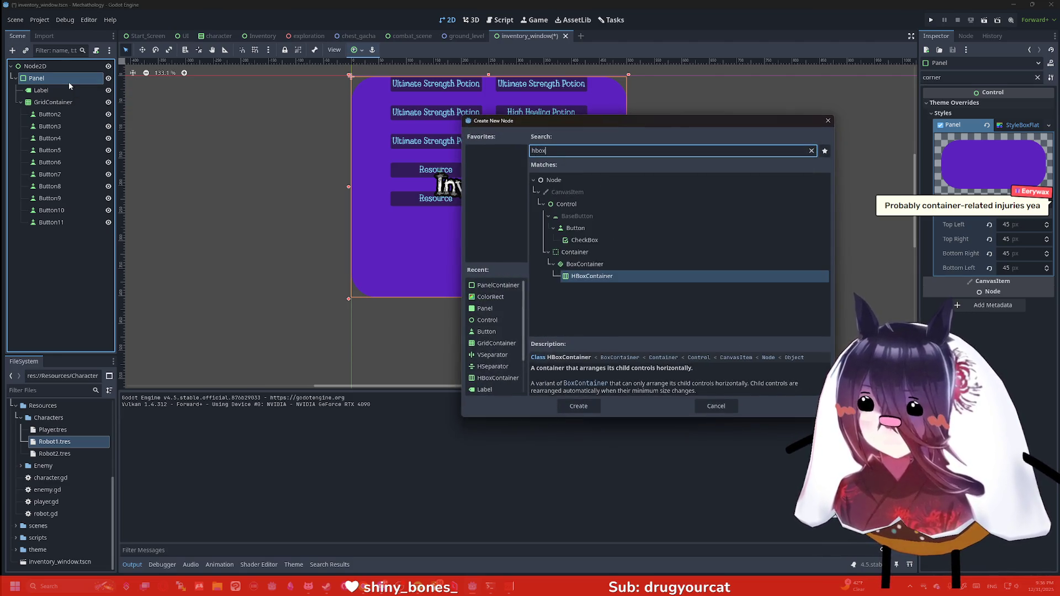
{"action": "key", "text": "Return"}
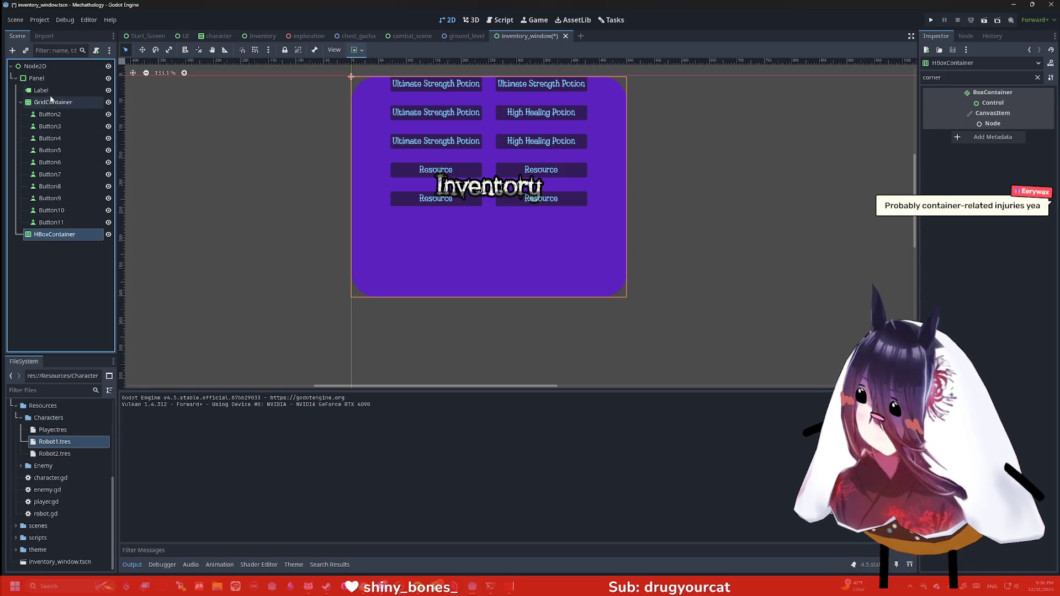
{"action": "left_click", "coordinate": [41, 90]}
{"action": "left_click", "coordinate": [53, 102], "text": "shift"}
{"action": "left_click_drag", "start_coordinate": [53, 102], "coordinate": [55, 235]}
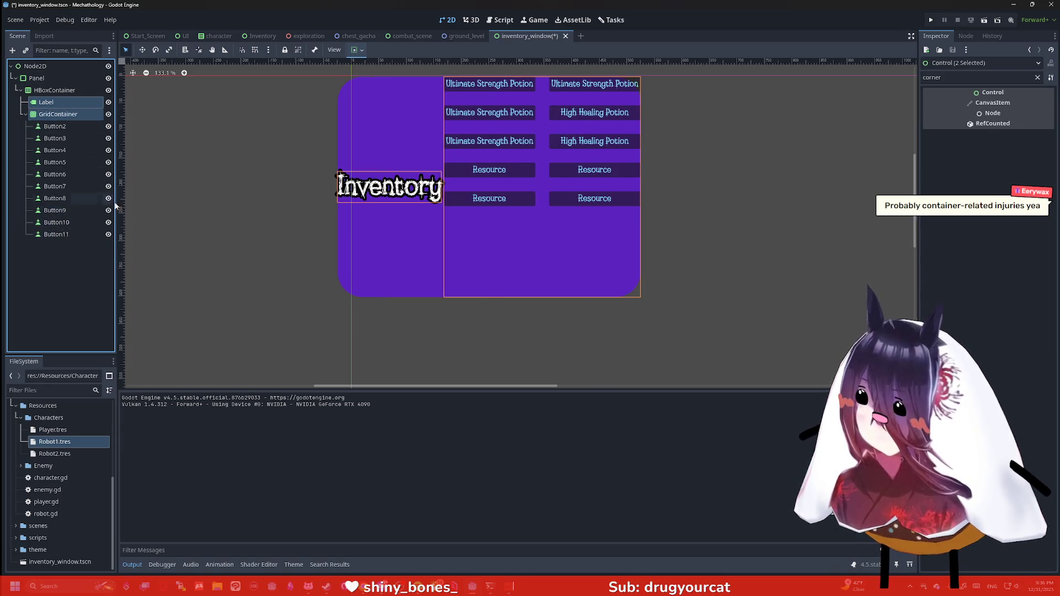
Change the HBoxContainer's type to VBoxContainer.
{"action": "left_click", "coordinate": [49, 90]}
{"action": "right_click", "coordinate": [50, 90]}
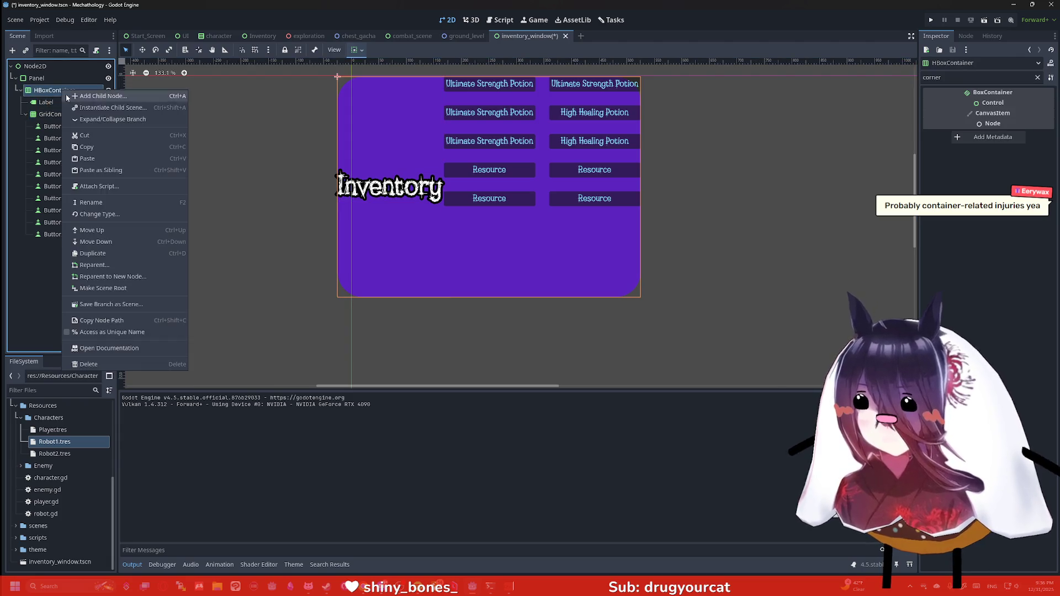
{"action": "left_click", "coordinate": [125, 213]}
{"action": "type", "text": "vbox"}
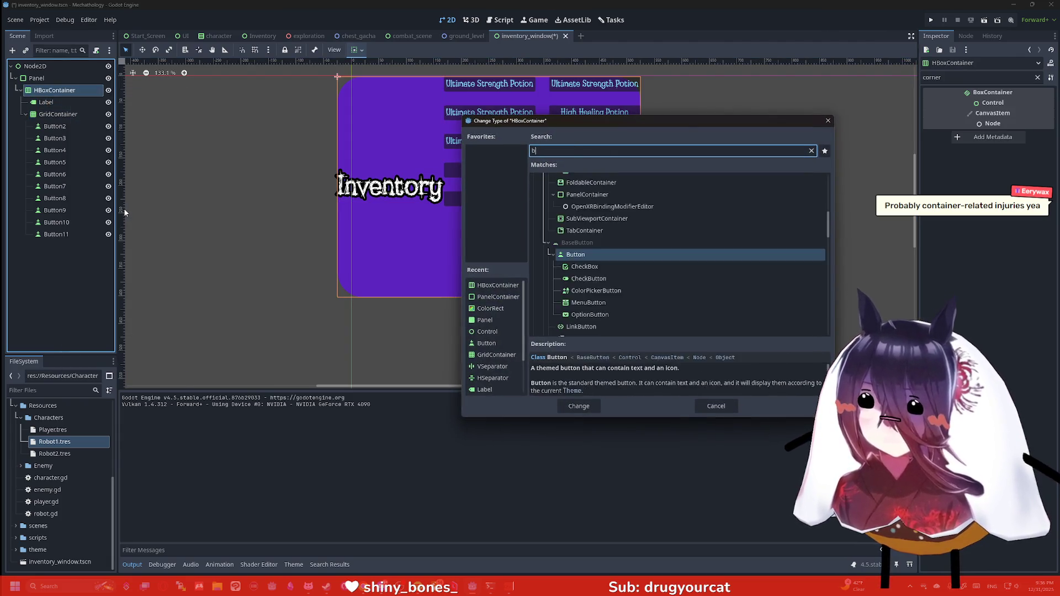
{"action": "key", "text": "Return"}
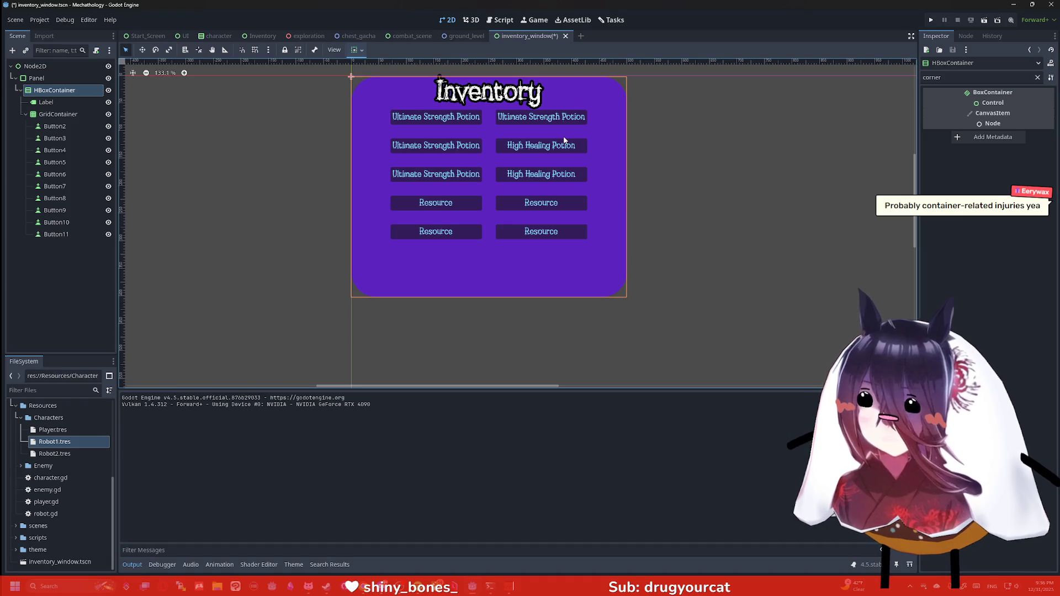
{"action": "scroll", "coordinate": [570, 100], "scroll_direction": "up", "scroll_amount": 1}
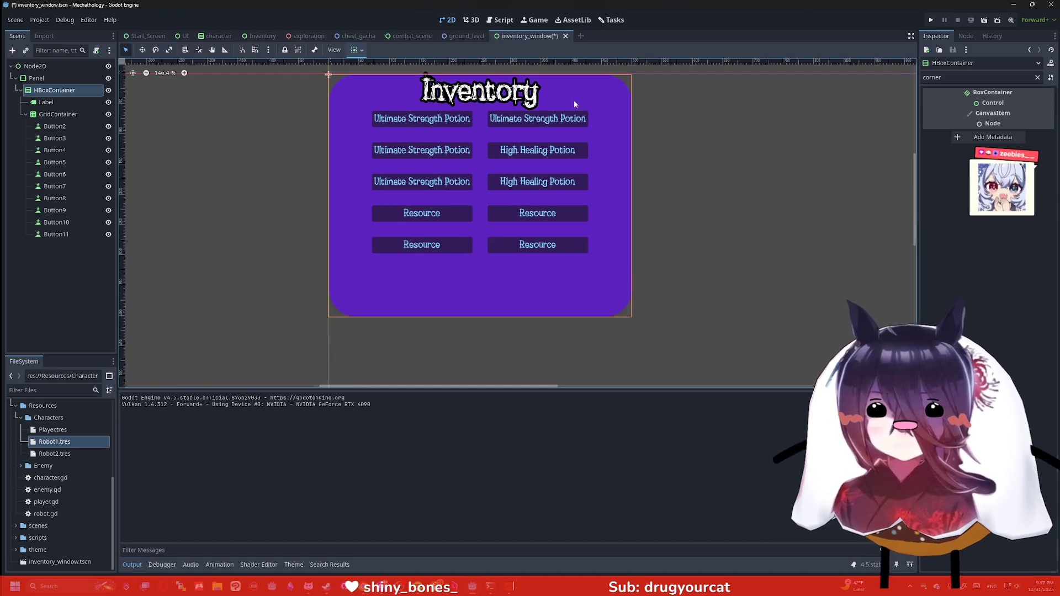
{"action": "left_click", "coordinate": [77, 90]}
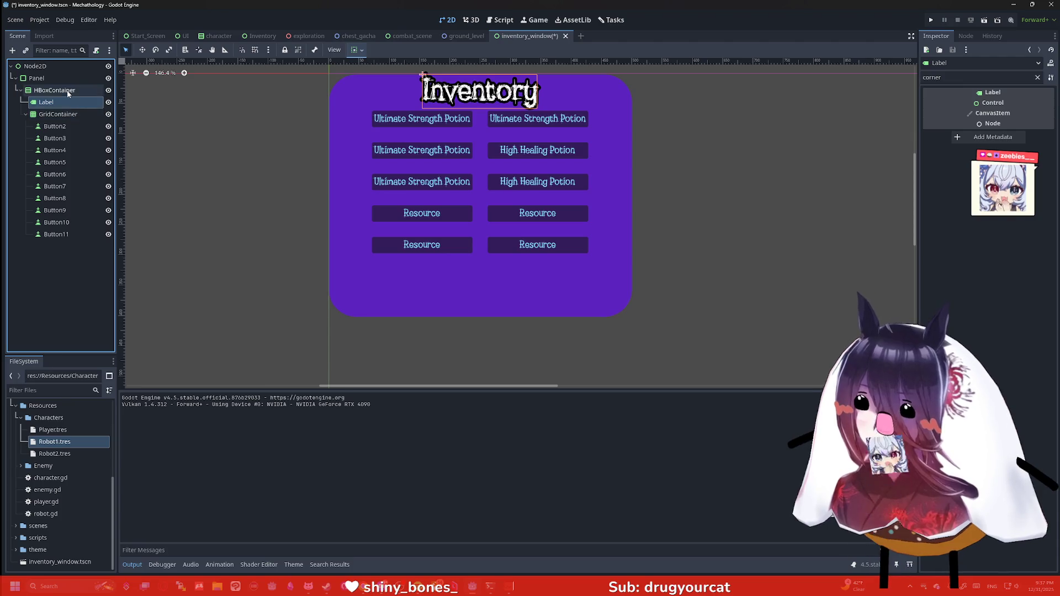
Enable the container's Separation theme override and save the inventory scene.
{"action": "double_click", "coordinate": [939, 77]}
{"action": "type", "text": "s"}
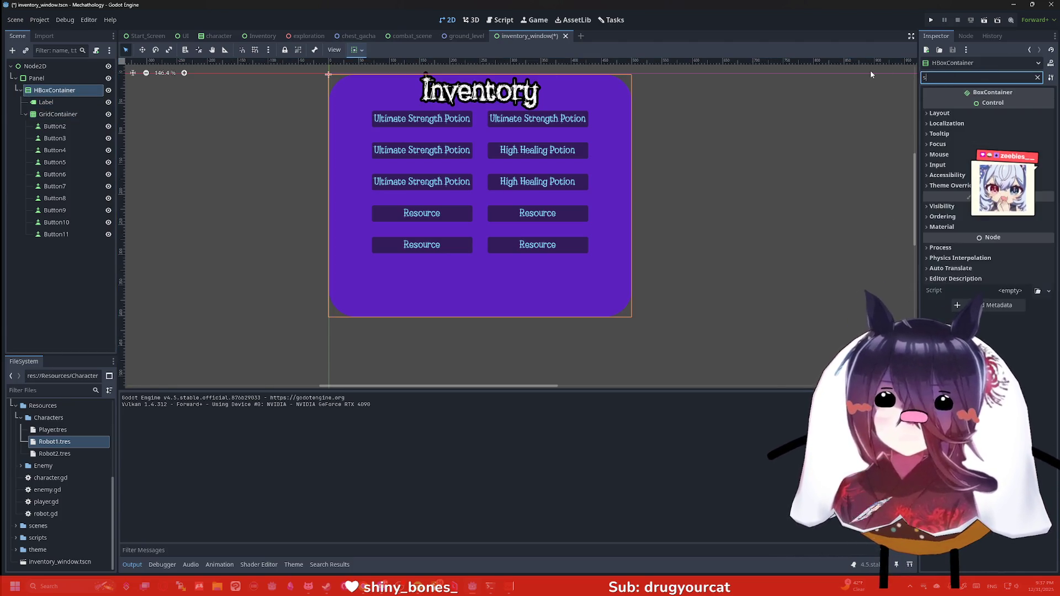
{"action": "type", "text": "eper"}
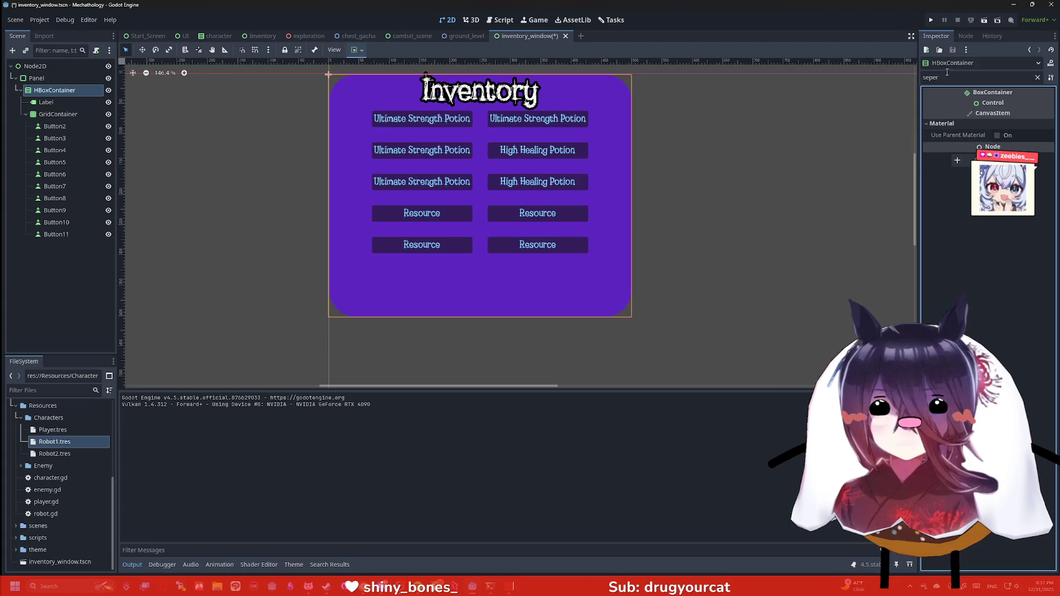
{"action": "key", "text": "BackSpace"}
{"action": "key", "text": "BackSpace"}
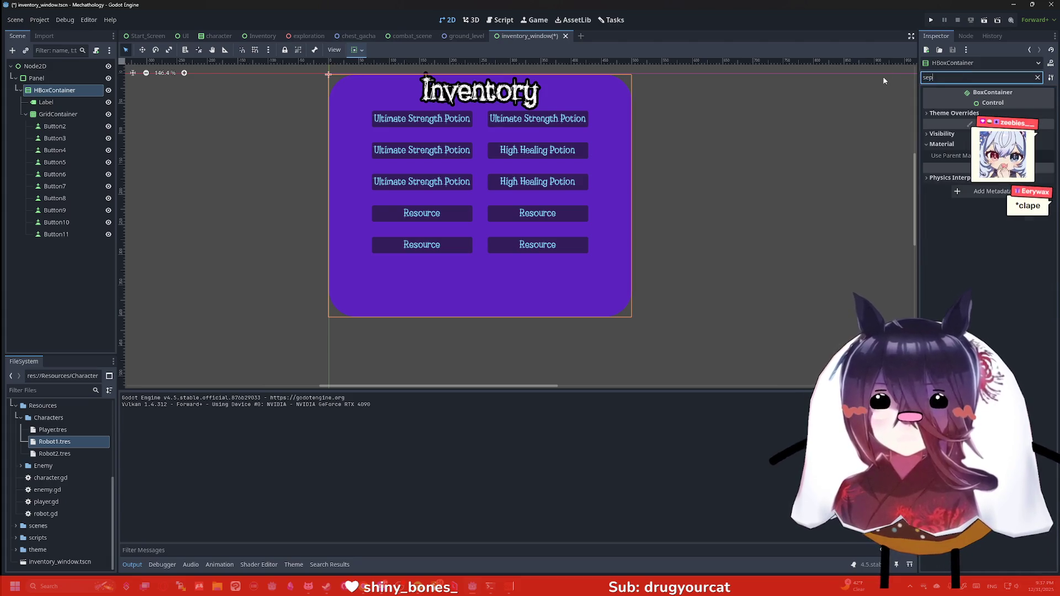
{"action": "left_click", "coordinate": [951, 112]}
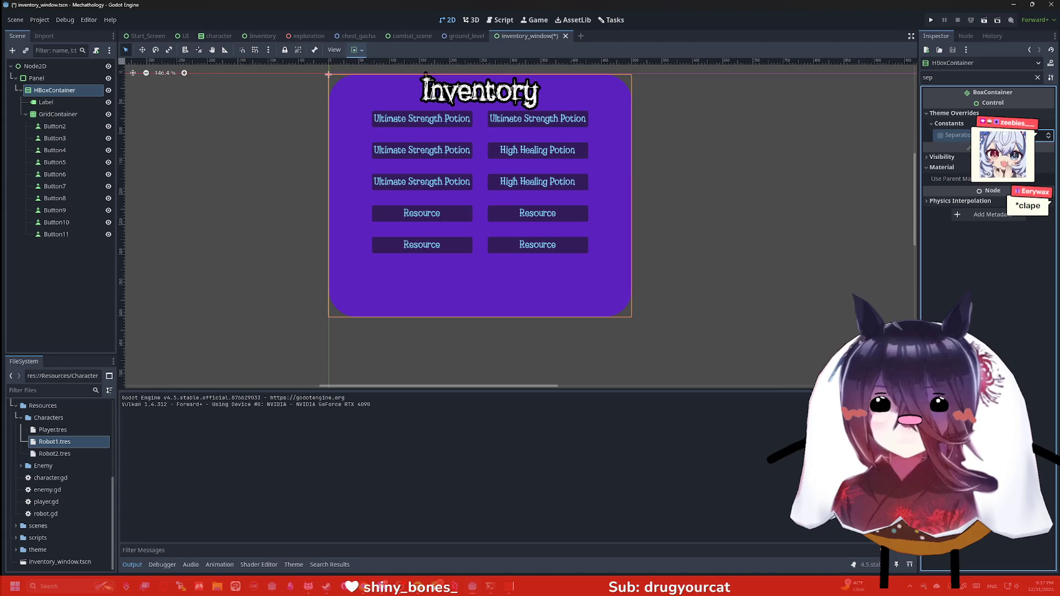
{"action": "left_click", "coordinate": [940, 136]}
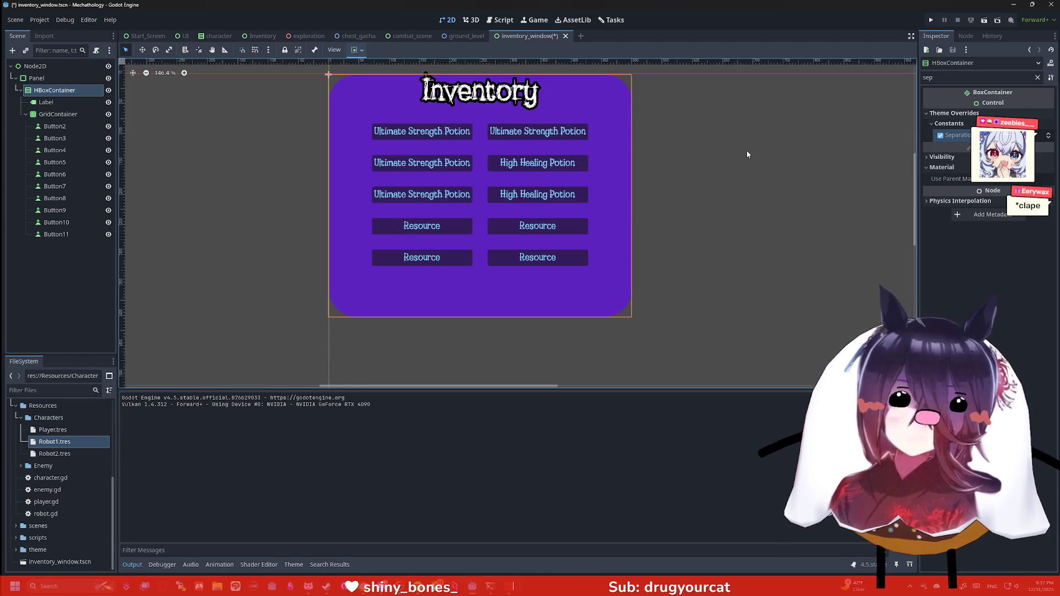
{"action": "left_click", "coordinate": [736, 203]}
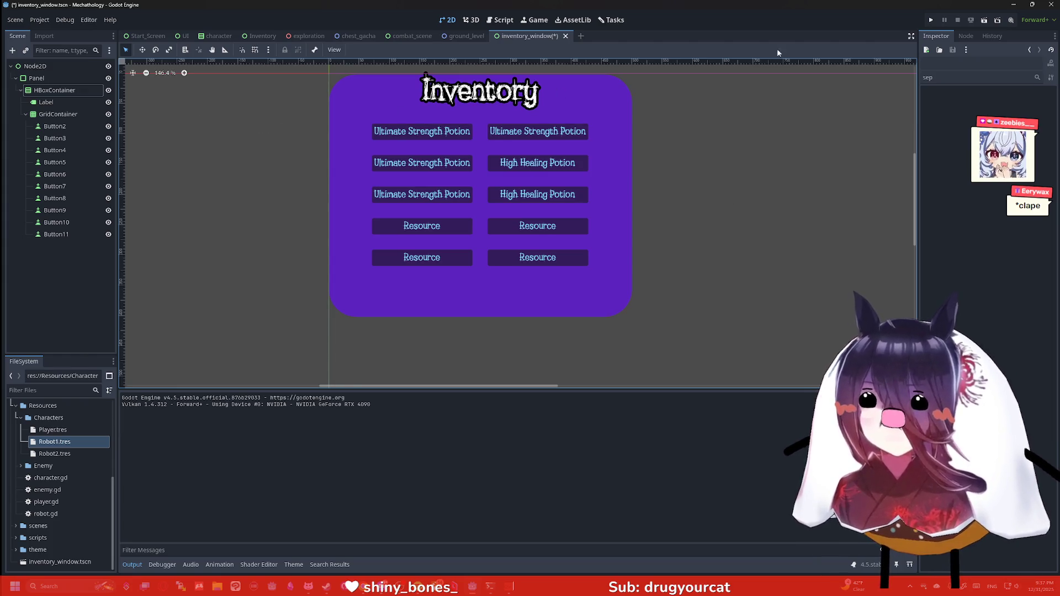
{"action": "key", "text": "ctrl+s"}
In combat_scene, move the Inventory panel beside the King Drider and lv 5 labels, then save.
{"action": "key", "text": "ctrl+shift+Tab"}
{"action": "key", "text": "ctrl+shift+Tab"}
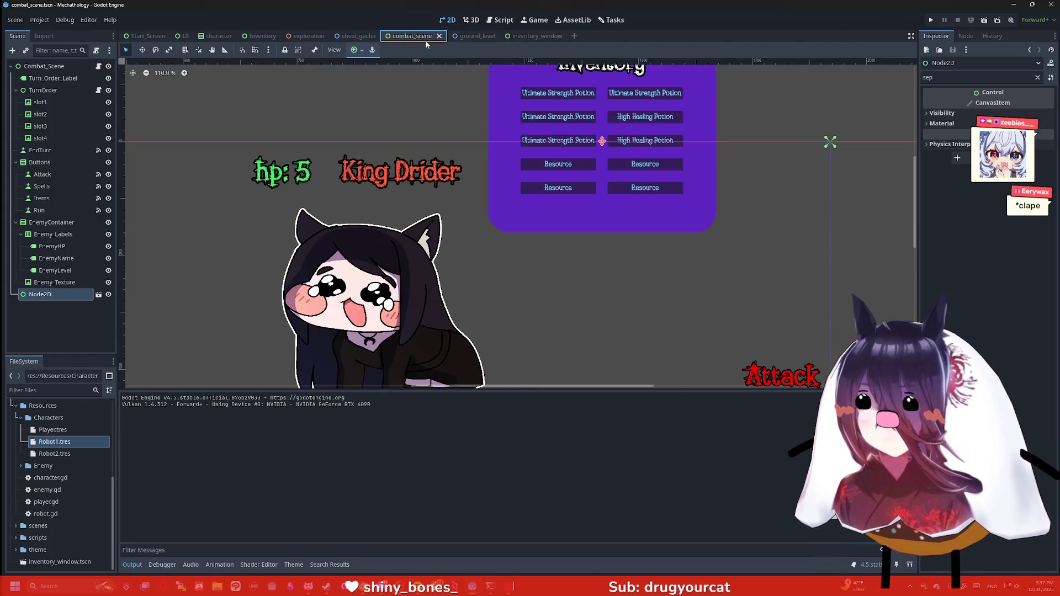
{"action": "scroll", "coordinate": [732, 127], "scroll_direction": "down", "scroll_amount": 2}
{"action": "left_click_drag", "start_coordinate": [741, 194], "coordinate": [601, 151]}
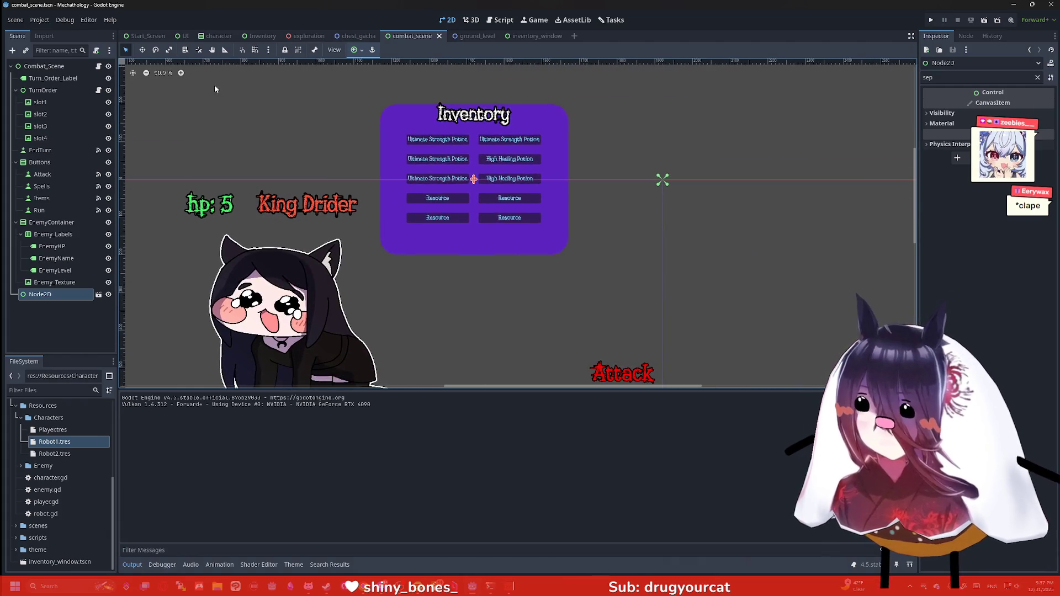
{"action": "mouse_move", "coordinate": [517, 135]}
{"action": "left_mouse_down"}
{"action": "mouse_move", "coordinate": [622, 226]}
{"action": "mouse_move", "coordinate": [603, 211]}
{"action": "left_mouse_up"}
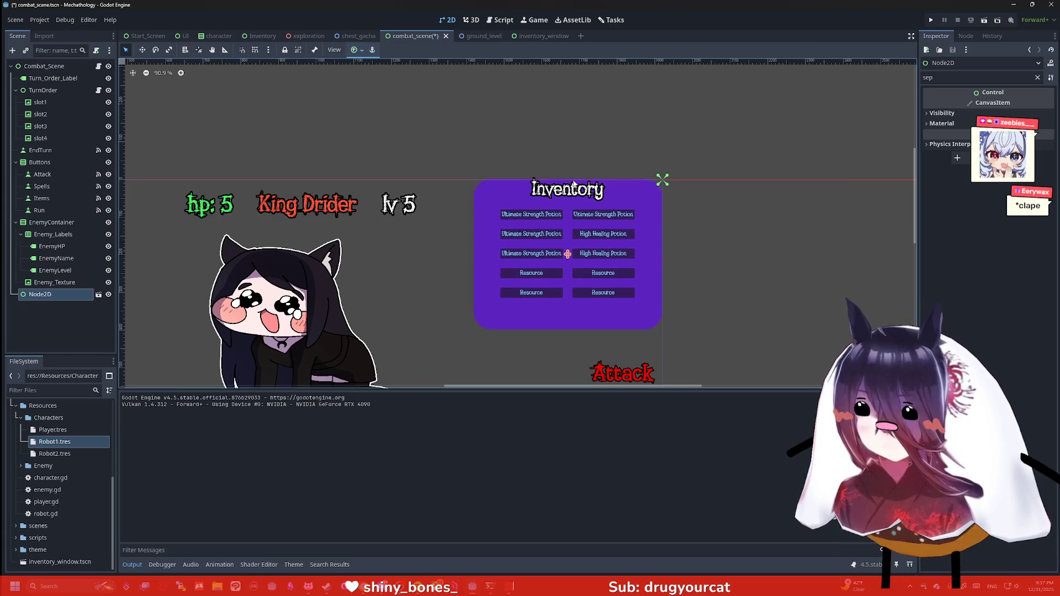
{"action": "scroll", "coordinate": [564, 170], "scroll_direction": "up", "scroll_amount": 3}
{"action": "key", "text": "ctrl+s"}
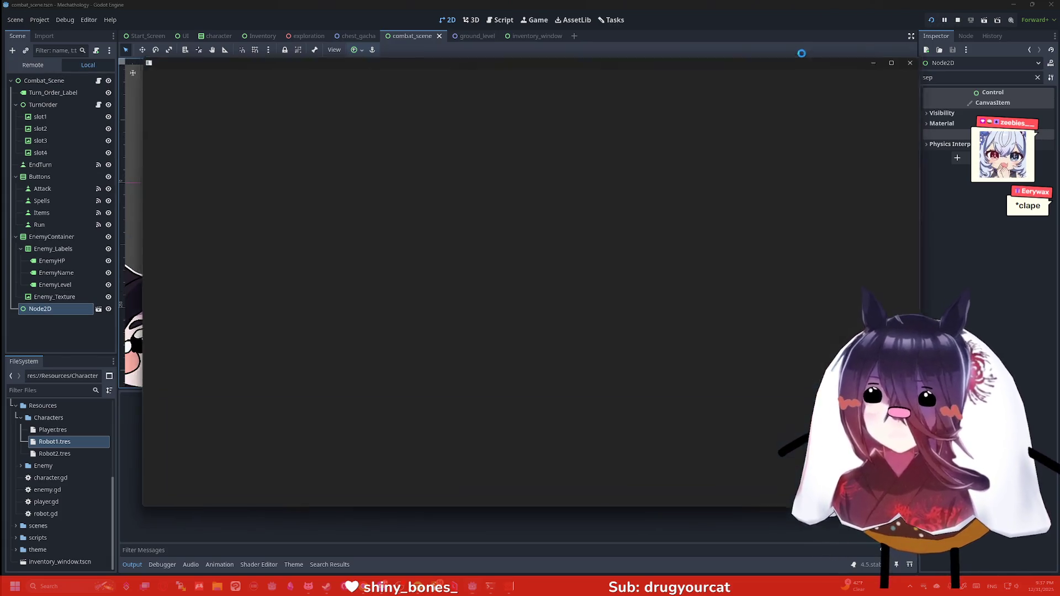
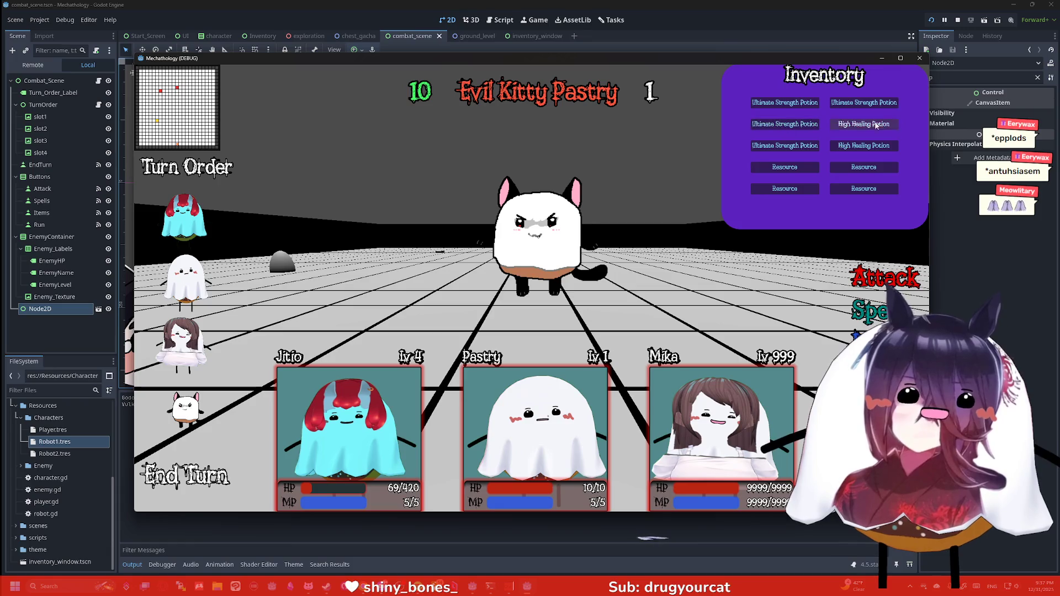
In the inventory_window scene, turn on Flat for Button3, 5, 7, 9 and 11.
{"action": "left_click", "coordinate": [526, 35]}
{"action": "left_click", "coordinate": [69, 153]}
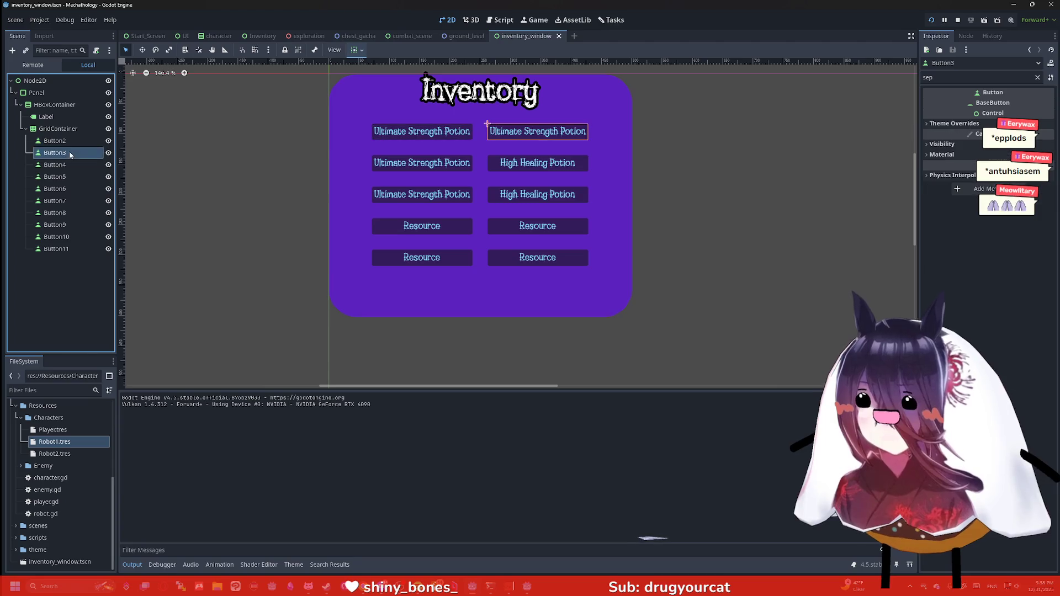
{"action": "left_click", "coordinate": [69, 177], "text": "ctrl"}
{"action": "left_click", "coordinate": [71, 200], "text": "ctrl"}
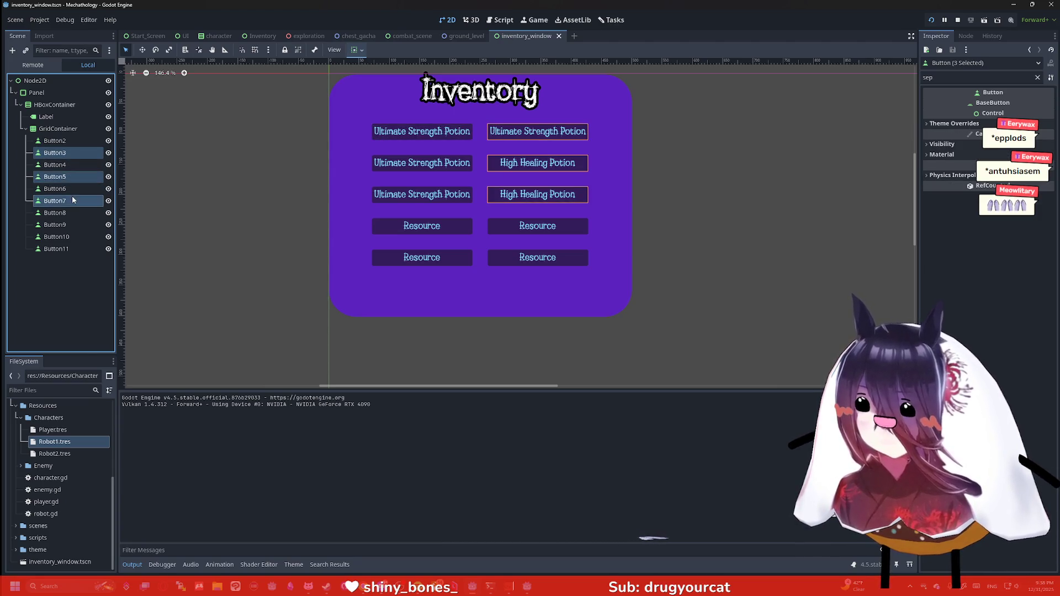
{"action": "left_click", "coordinate": [74, 225], "text": "ctrl"}
{"action": "left_click", "coordinate": [74, 248], "text": "ctrl"}
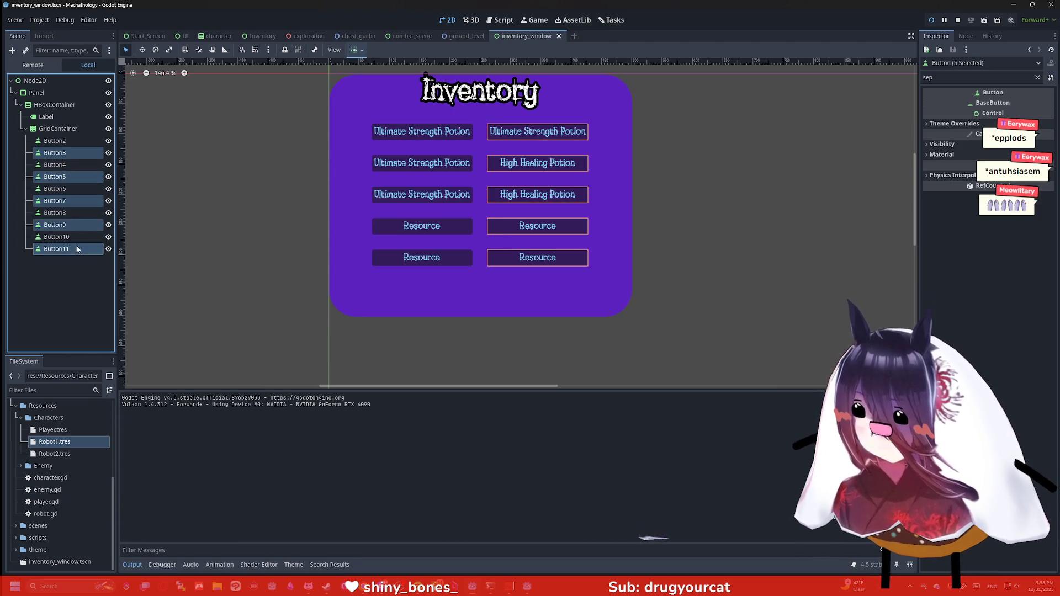
{"action": "left_click", "coordinate": [933, 78]}
{"action": "type", "text": "flat"}
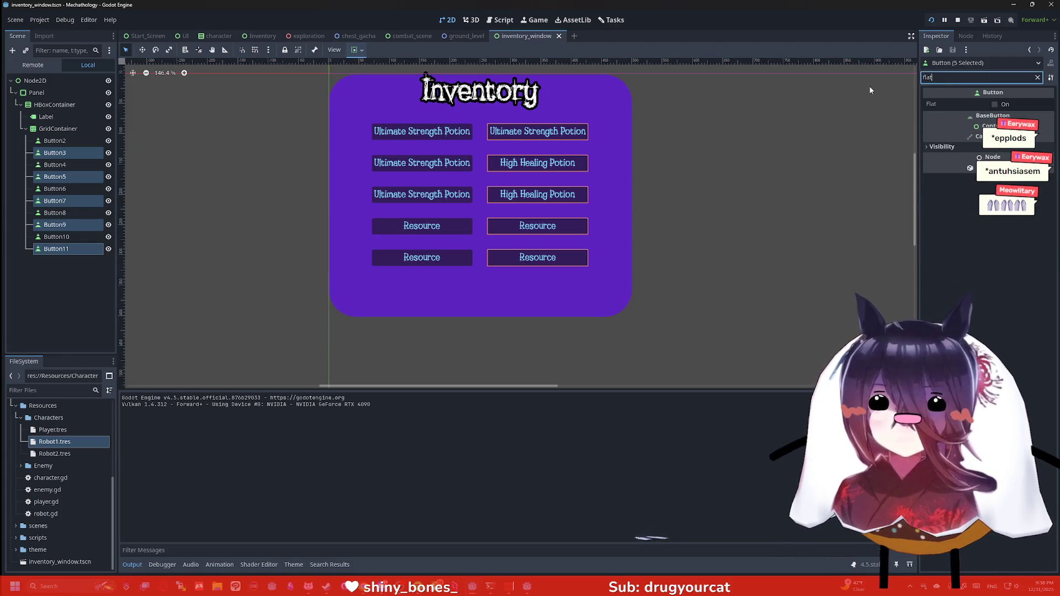
{"action": "left_click", "coordinate": [997, 104]}
{"action": "left_click", "coordinate": [835, 144]}
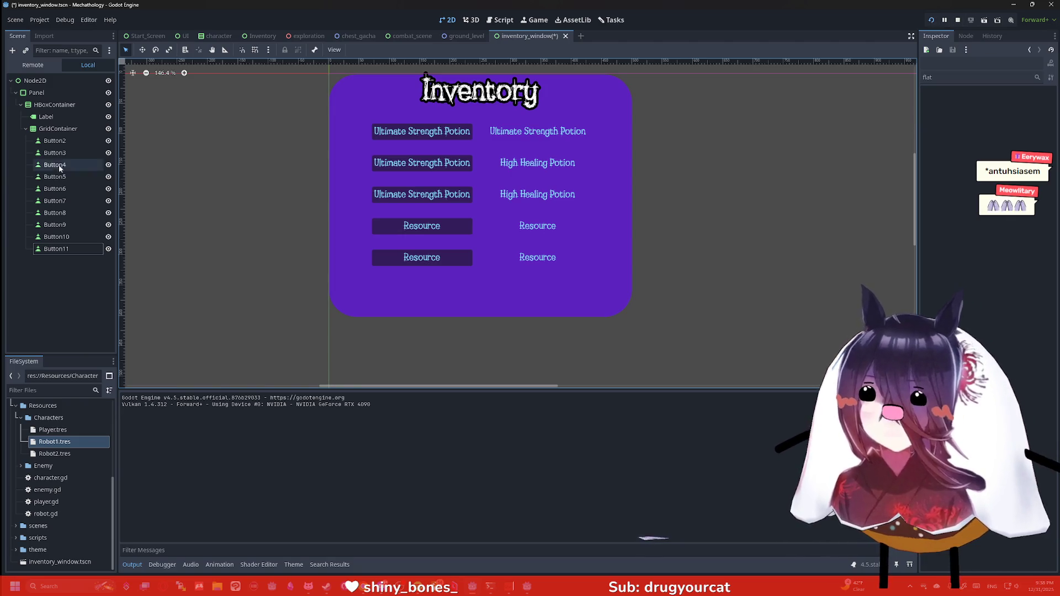
Reselect Button11, 9, 7, 5 and 3 and select the old Inspector filter text.
{"action": "left_click", "coordinate": [68, 248]}
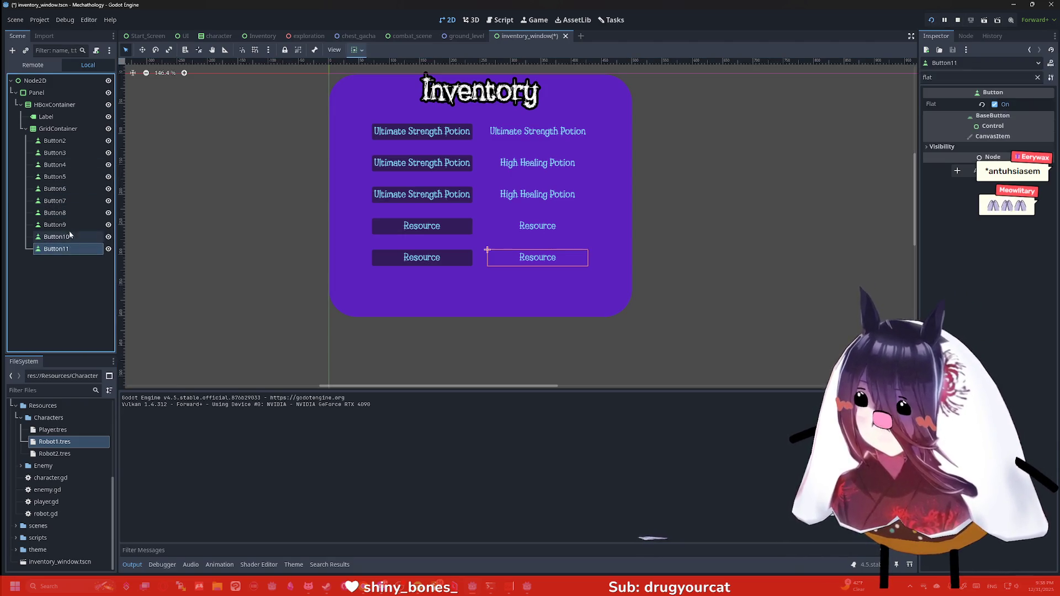
{"action": "left_click", "coordinate": [65, 225], "text": "ctrl"}
{"action": "left_click", "coordinate": [65, 200], "text": "ctrl"}
{"action": "left_click", "coordinate": [66, 176], "text": "ctrl"}
{"action": "left_click", "coordinate": [65, 153], "text": "ctrl"}
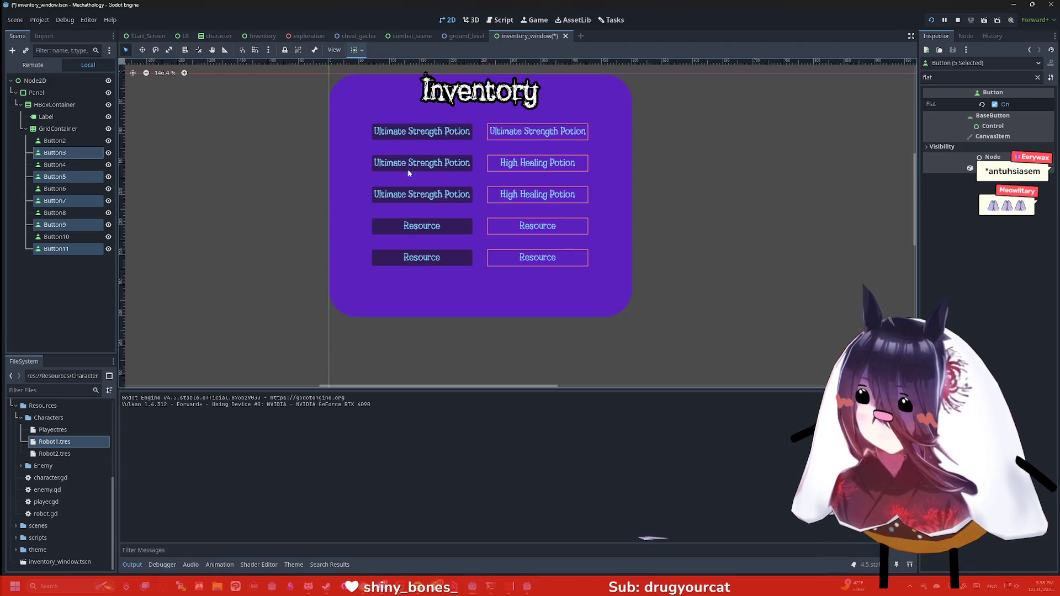
{"action": "double_click", "coordinate": [938, 78]}
Search the Inspector for shadow, bg and font properties and browse the colour, font and font size overrides.
{"action": "type", "text": "shad"}
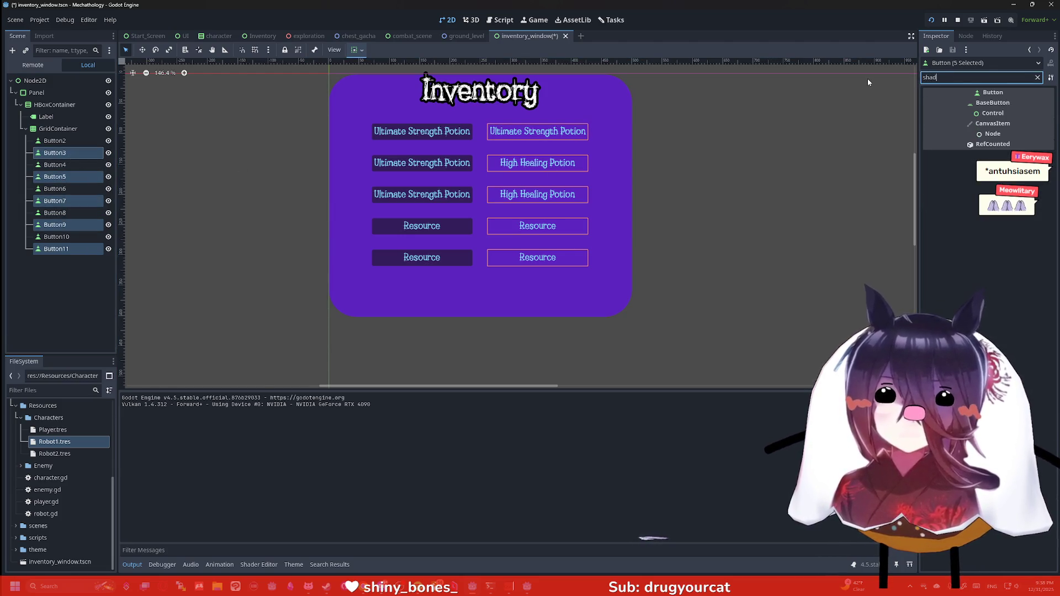
{"action": "key", "text": "BackSpace"}
{"action": "key", "text": "BackSpace"}
{"action": "key", "text": "BackSpace"}
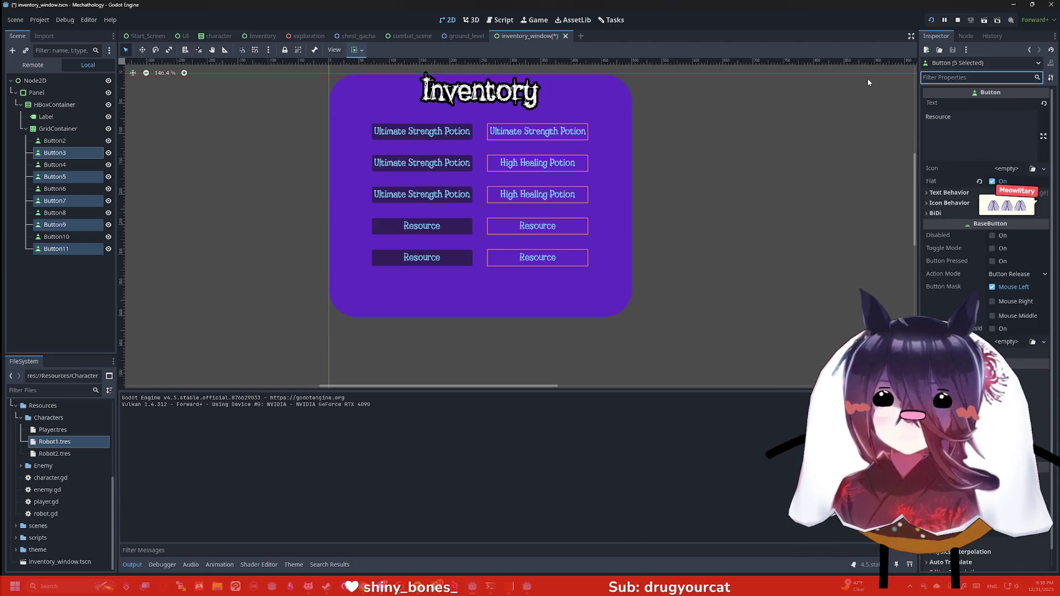
{"action": "type", "text": "bg"}
{"action": "key", "text": "BackSpace"}
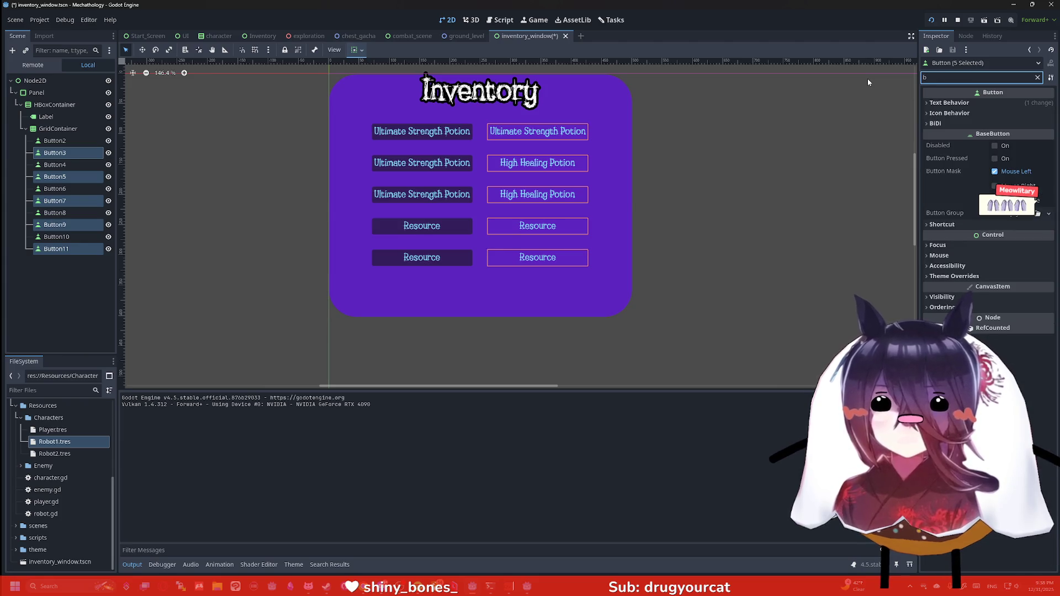
{"action": "key", "text": "BackSpace"}
{"action": "type", "text": "fon"}
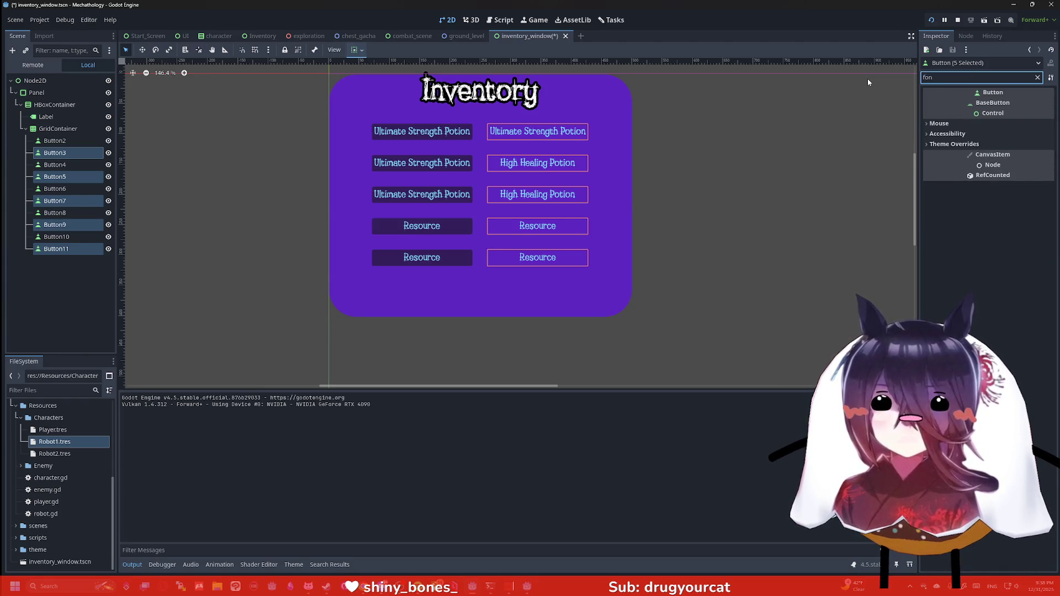
{"action": "left_click", "coordinate": [953, 144]}
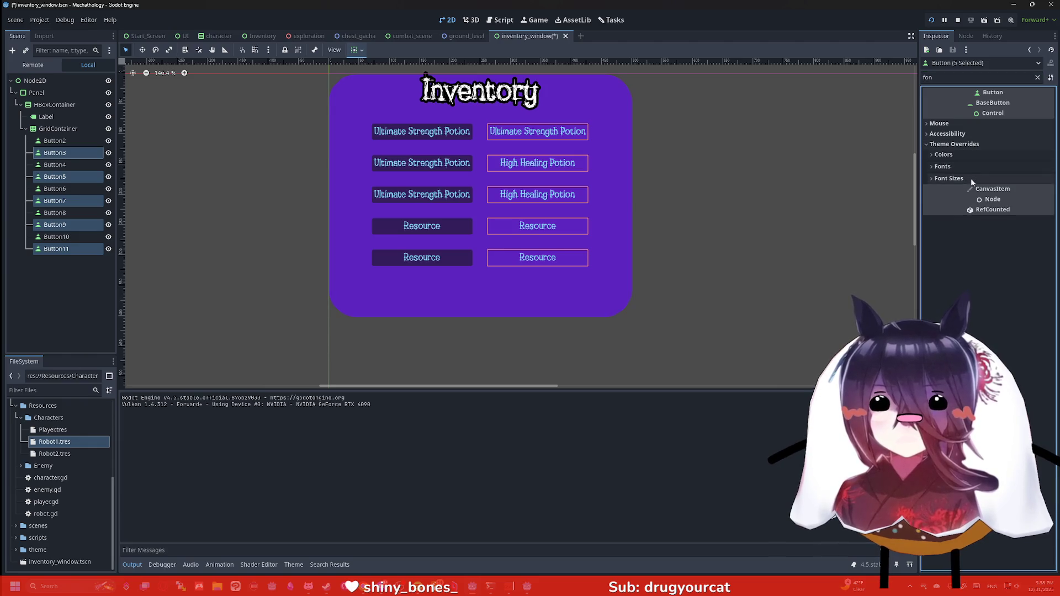
{"action": "left_click", "coordinate": [970, 156]}
{"action": "left_click", "coordinate": [969, 156]}
{"action": "left_click", "coordinate": [969, 156]}
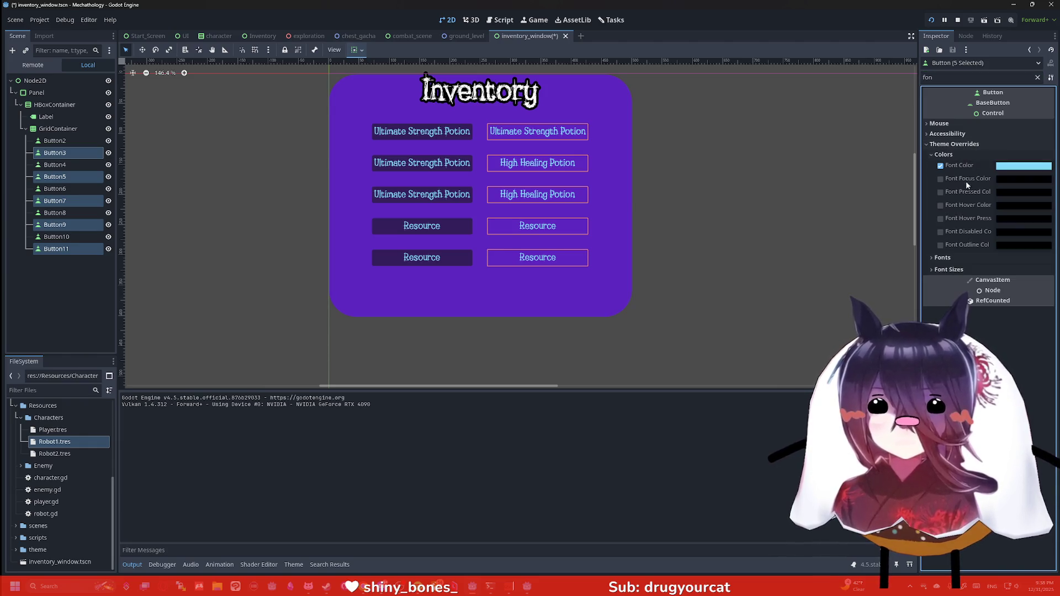
{"action": "left_click", "coordinate": [943, 258]}
{"action": "left_click", "coordinate": [948, 297]}
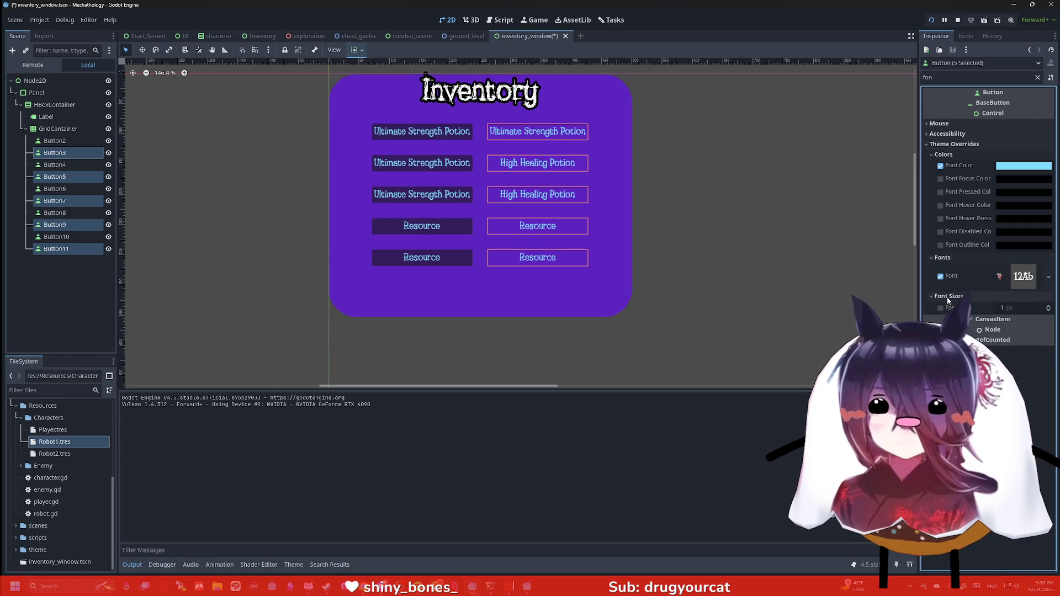
{"action": "left_click", "coordinate": [954, 153]}
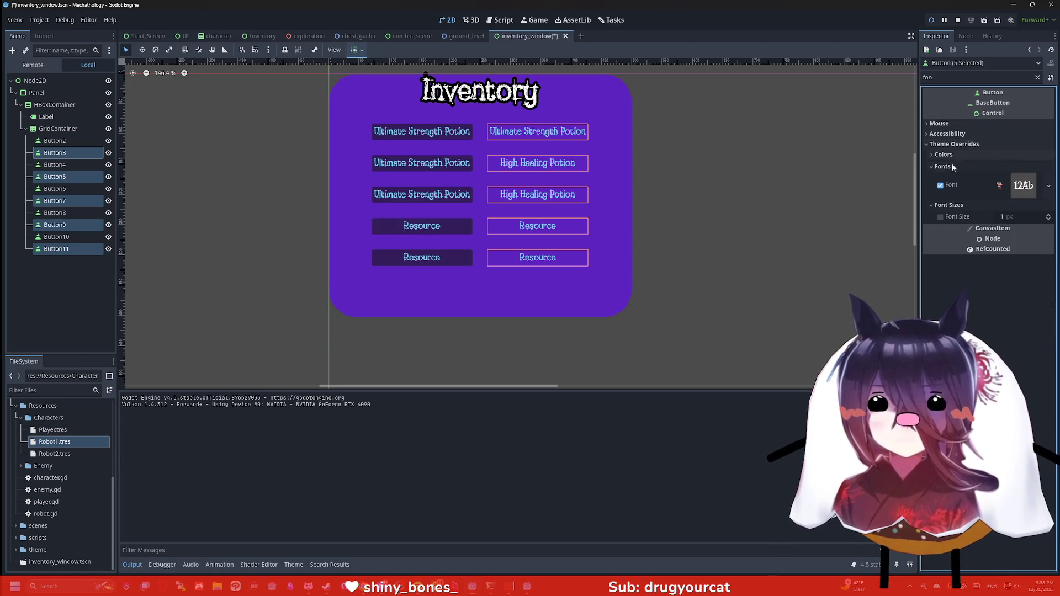
Set the five buttons' Theme Overrides Outline Size to 25, then save and run the game.
{"action": "double_click", "coordinate": [942, 78]}
{"action": "type", "text": "sha"}
{"action": "key", "text": "BackSpace"}
{"action": "key", "text": "BackSpace"}
{"action": "key", "text": "BackSpace"}
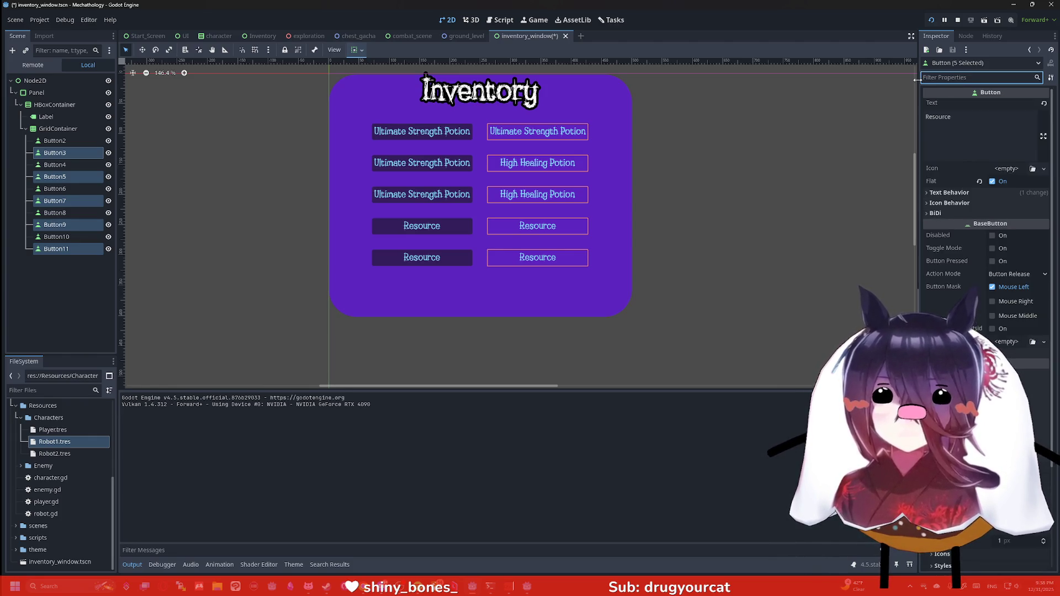
{"action": "type", "text": "font"}
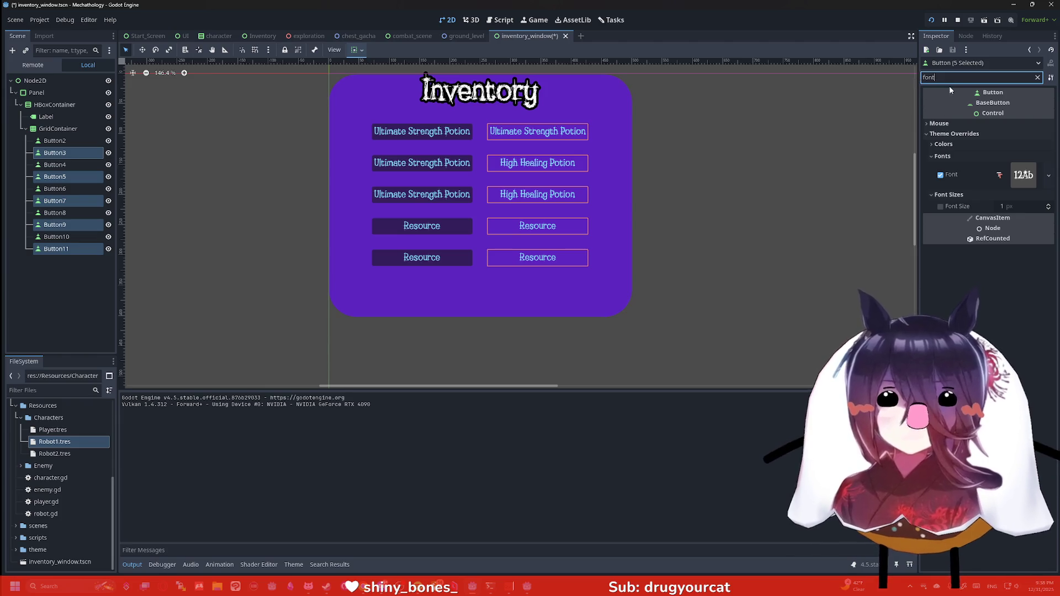
{"action": "left_click", "coordinate": [1037, 77]}
{"action": "scroll", "coordinate": [1004, 188], "scroll_direction": "down", "scroll_amount": 3}
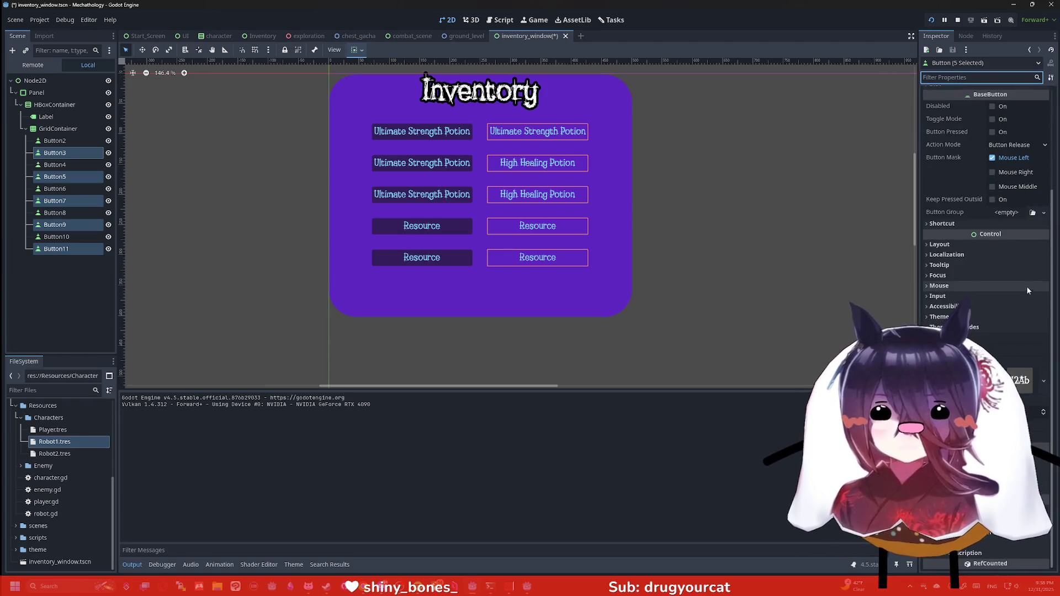
{"action": "left_click", "coordinate": [958, 327]}
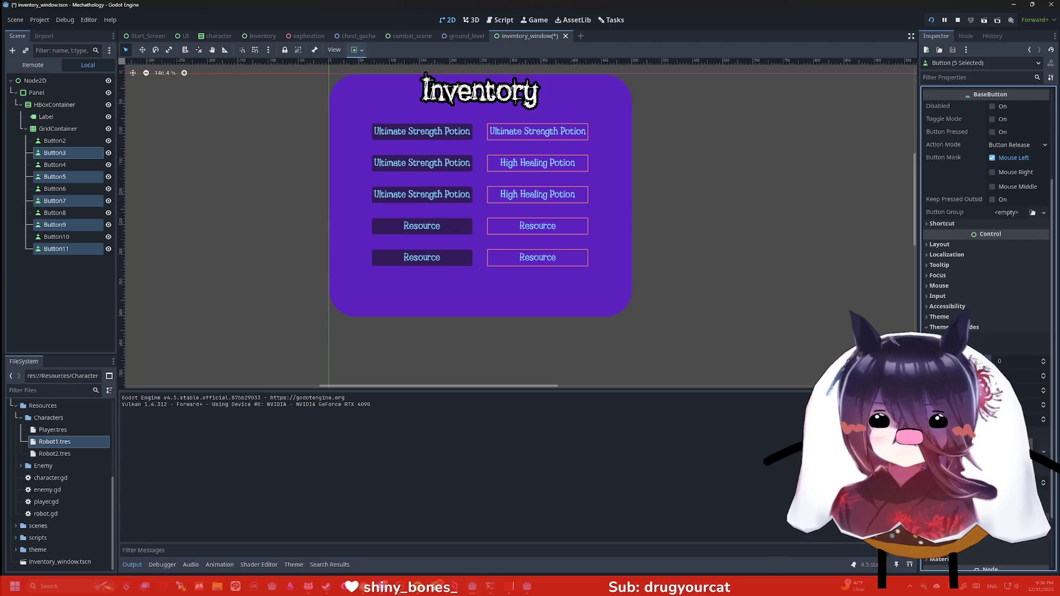
{"action": "left_click", "coordinate": [1015, 361]}
{"action": "type", "text": "25"}
{"action": "key", "text": "Return"}
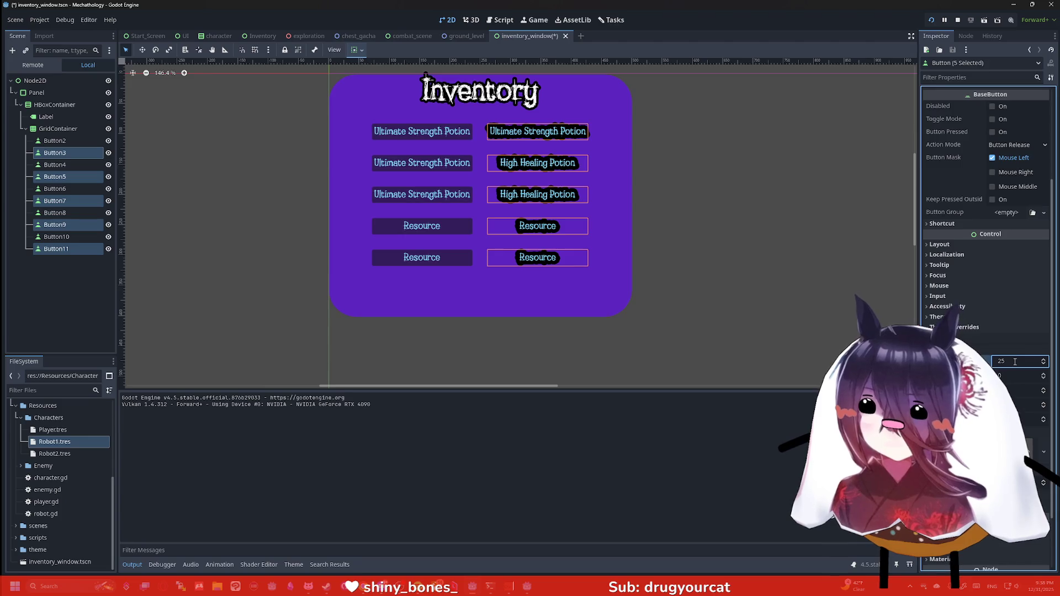
{"action": "left_click", "coordinate": [798, 214]}
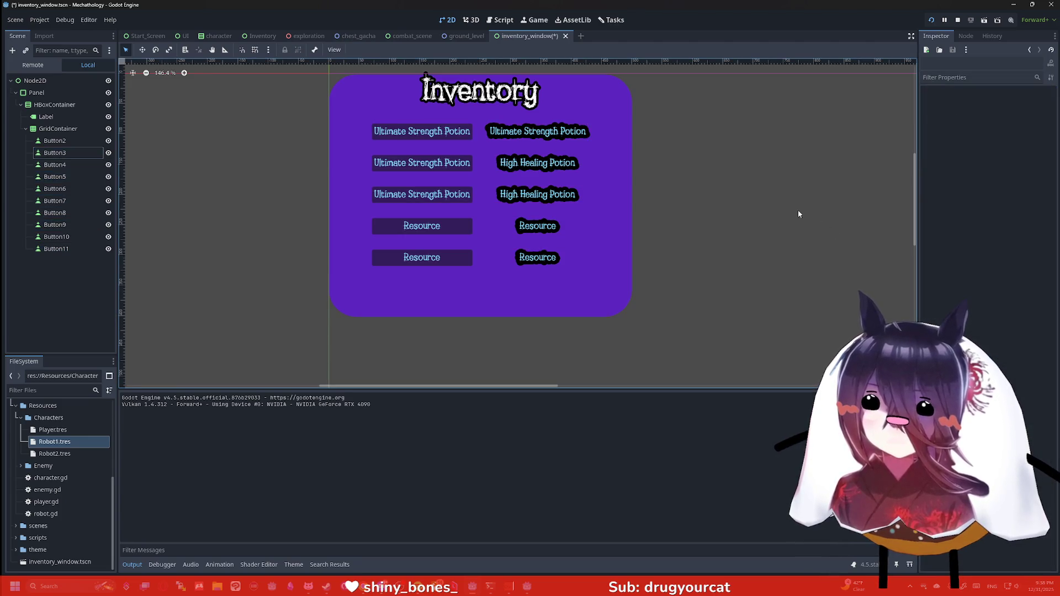
{"action": "left_click", "coordinate": [932, 20]}
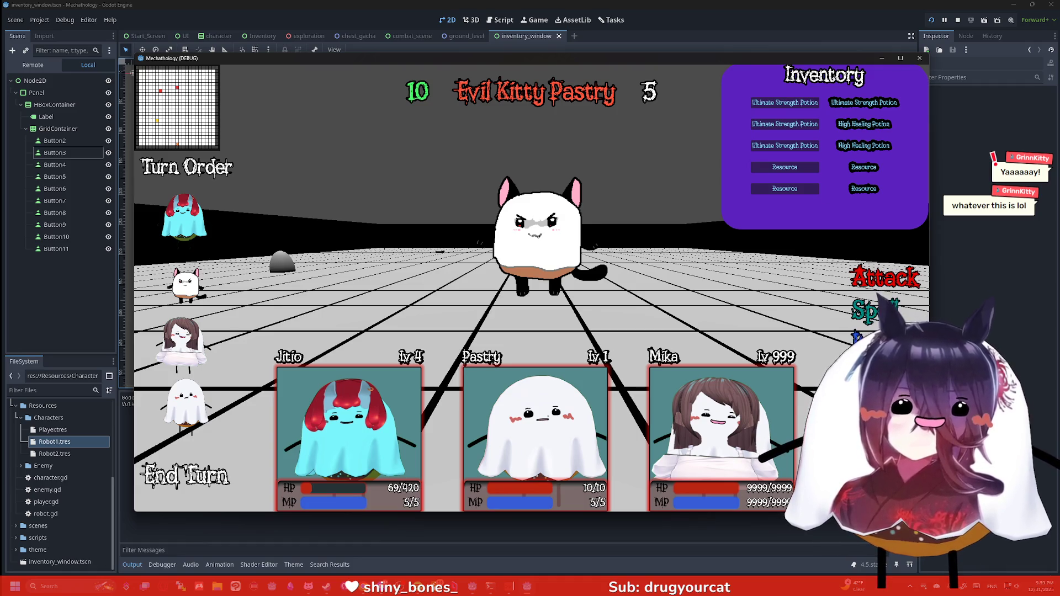
Inspect the running battle scene's inventory panel, then return focus to the editor.
{"action": "left_click", "coordinate": [883, 550]}
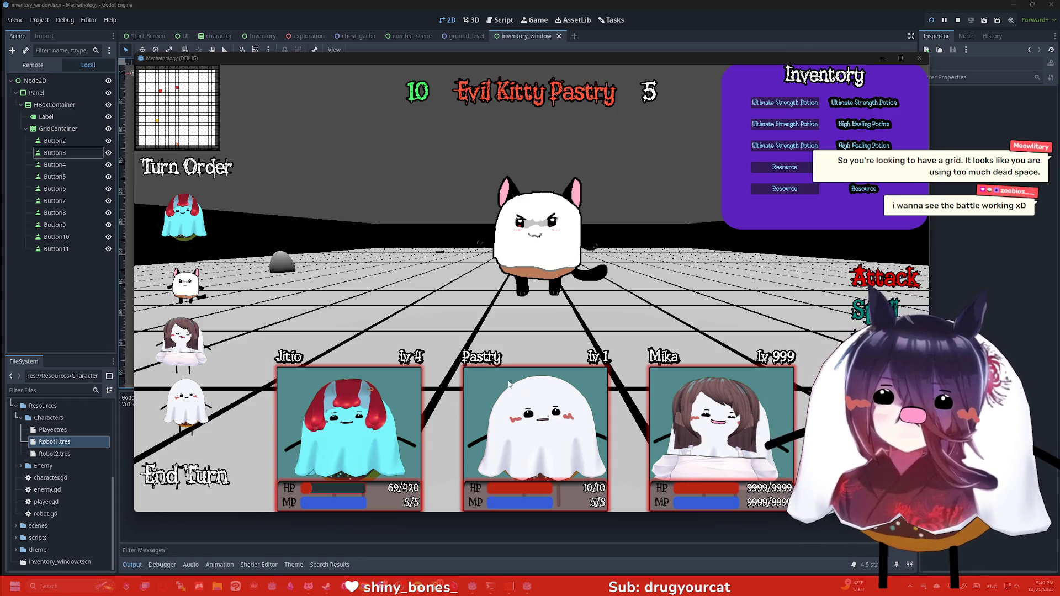
Launch Paint from the system search.
{"action": "key", "text": "super"}
{"action": "type", "text": "paint"}
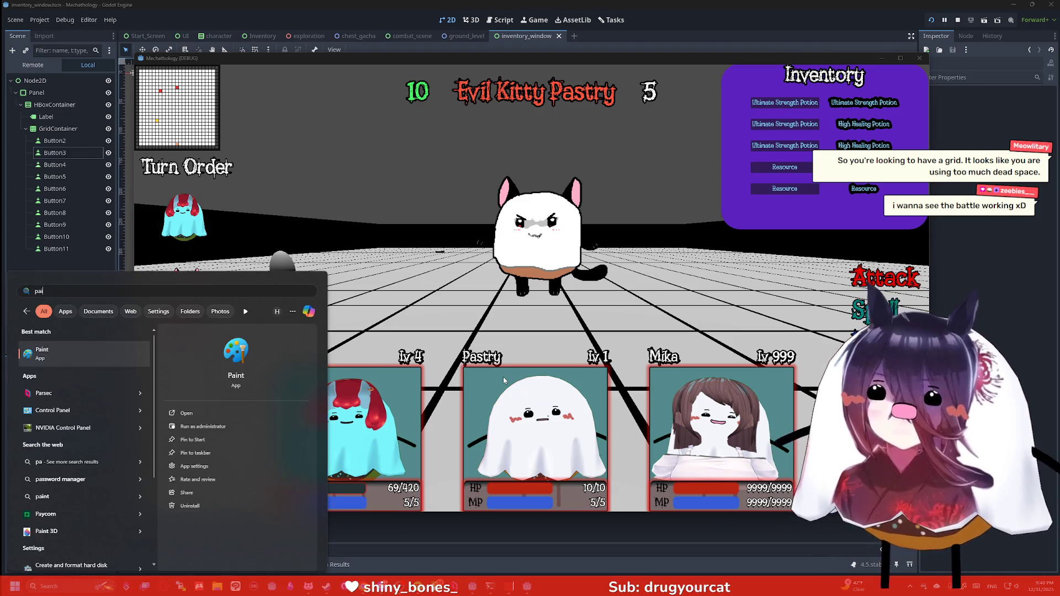
{"action": "key", "text": "Return"}
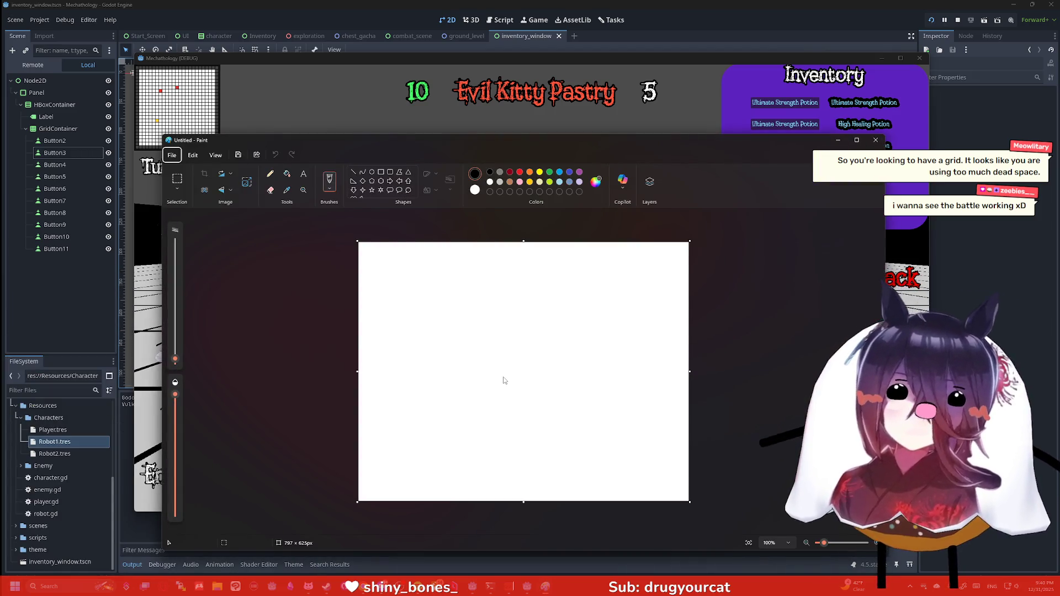
Sketch several boxes, an upward arrow, and a dome-shaped ghost with two eyes.
{"action": "mouse_move", "coordinate": [655, 474]}
{"action": "left_mouse_down"}
{"action": "mouse_move", "coordinate": [643, 495]}
{"action": "mouse_move", "coordinate": [595, 444]}
{"action": "mouse_move", "coordinate": [659, 453]}
{"action": "left_mouse_up"}
{"action": "mouse_move", "coordinate": [574, 415]}
{"action": "left_mouse_down"}
{"action": "mouse_move", "coordinate": [578, 452]}
{"action": "mouse_move", "coordinate": [504, 421]}
{"action": "mouse_move", "coordinate": [571, 393]}
{"action": "mouse_move", "coordinate": [579, 420]}
{"action": "left_mouse_up"}
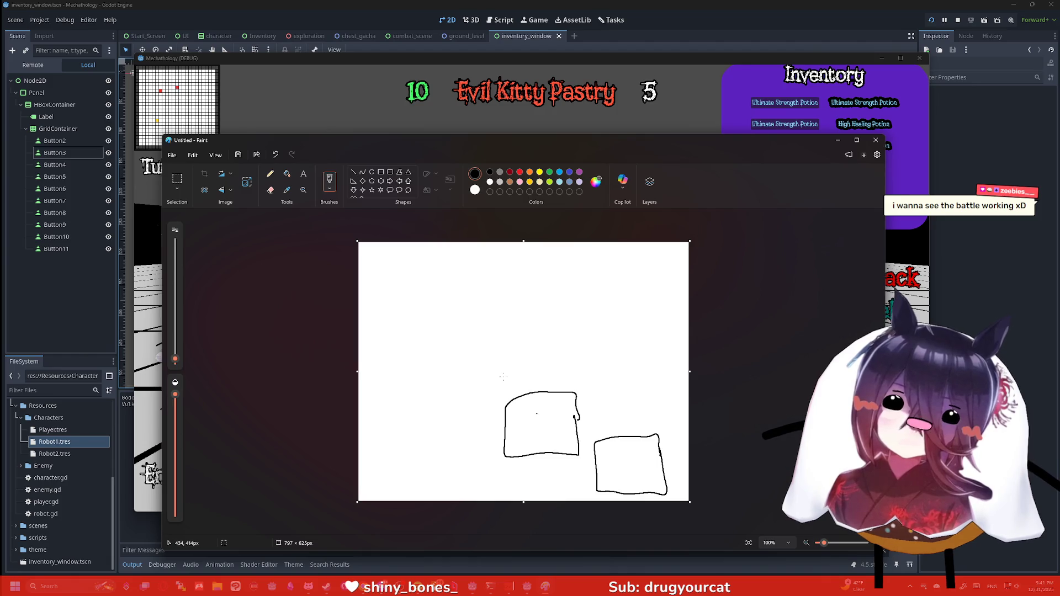
{"action": "mouse_move", "coordinate": [544, 496]}
{"action": "left_mouse_down"}
{"action": "mouse_move", "coordinate": [539, 461]}
{"action": "mouse_move", "coordinate": [546, 469]}
{"action": "left_mouse_up"}
{"action": "mouse_move", "coordinate": [473, 454]}
{"action": "left_mouse_down"}
{"action": "mouse_move", "coordinate": [434, 501]}
{"action": "mouse_move", "coordinate": [403, 456]}
{"action": "mouse_move", "coordinate": [476, 461]}
{"action": "left_mouse_up"}
{"action": "mouse_move", "coordinate": [513, 331]}
{"action": "left_mouse_down"}
{"action": "mouse_move", "coordinate": [596, 341]}
{"action": "mouse_move", "coordinate": [513, 338]}
{"action": "left_mouse_up"}
{"action": "left_click_drag", "start_coordinate": [544, 301], "coordinate": [546, 311]}
{"action": "left_click_drag", "start_coordinate": [558, 298], "coordinate": [554, 321]}
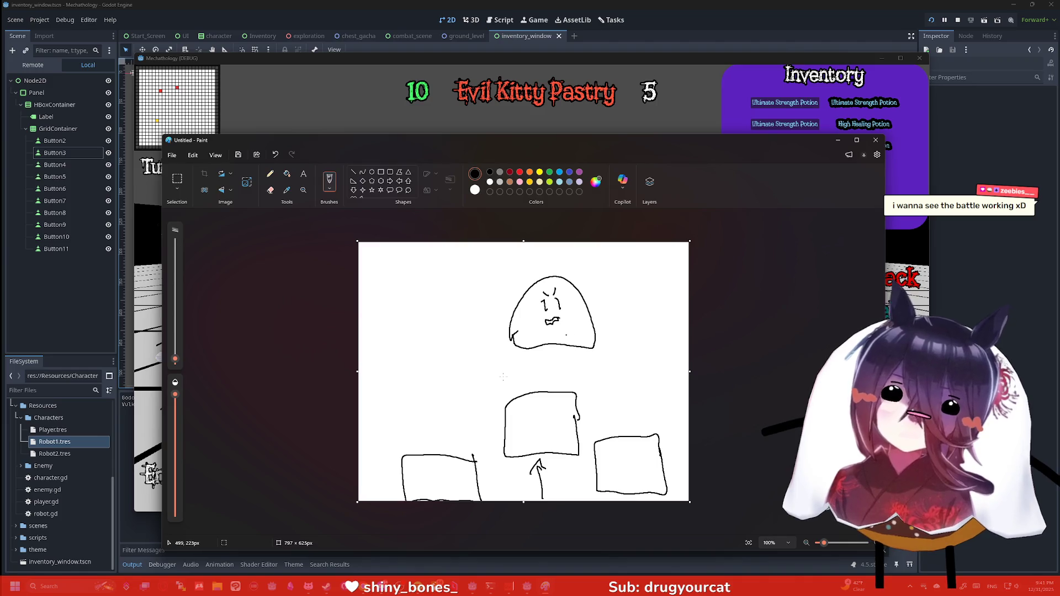
Try diagonal strokes and wavy tentacles on the dome, undoing both.
{"action": "mouse_move", "coordinate": [629, 376]}
{"action": "left_mouse_down"}
{"action": "mouse_move", "coordinate": [471, 296]}
{"action": "mouse_move", "coordinate": [474, 282]}
{"action": "left_mouse_up"}
{"action": "left_click_drag", "start_coordinate": [636, 339], "coordinate": [467, 258]}
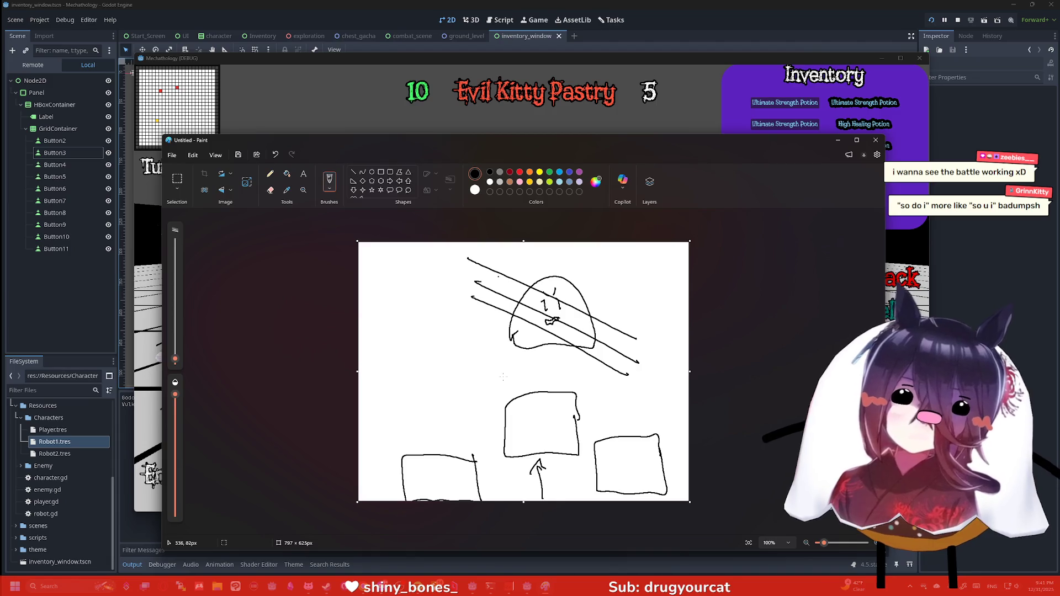
{"action": "key", "text": "ctrl+z"}
{"action": "key", "text": "ctrl+z"}
{"action": "key", "text": "ctrl+z"}
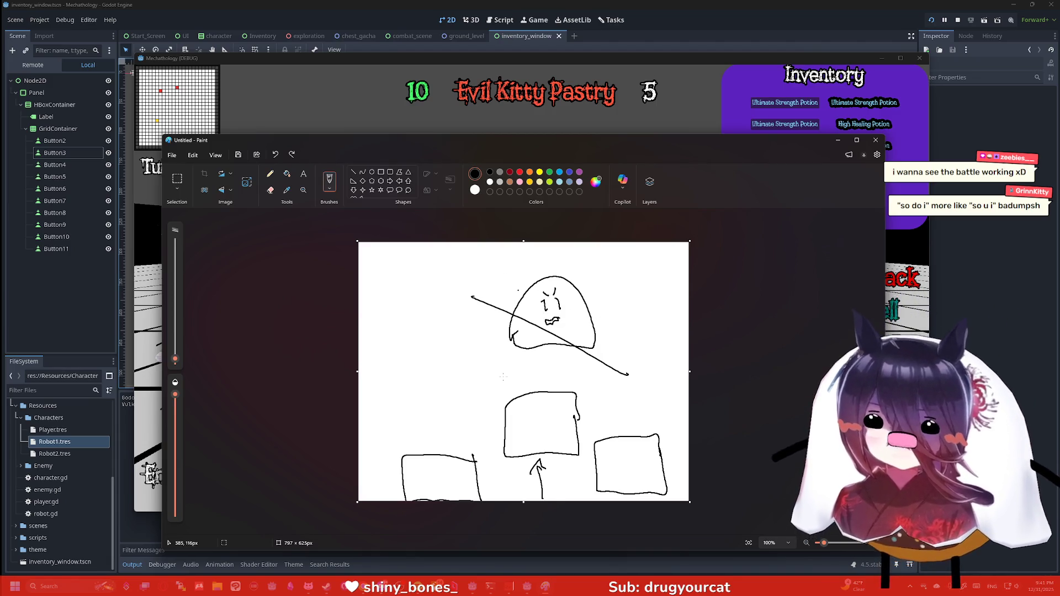
{"action": "mouse_move", "coordinate": [523, 330]}
{"action": "left_mouse_down"}
{"action": "mouse_move", "coordinate": [517, 389]}
{"action": "mouse_move", "coordinate": [521, 331]}
{"action": "left_mouse_up"}
{"action": "left_click_drag", "start_coordinate": [531, 333], "coordinate": [544, 373]}
{"action": "mouse_move", "coordinate": [566, 318]}
{"action": "left_mouse_down"}
{"action": "mouse_move", "coordinate": [568, 380]}
{"action": "mouse_move", "coordinate": [591, 365]}
{"action": "mouse_move", "coordinate": [578, 322]}
{"action": "left_mouse_up"}
{"action": "key", "text": "ctrl+z"}
{"action": "key", "text": "ctrl+z"}
{"action": "key", "text": "ctrl+z"}
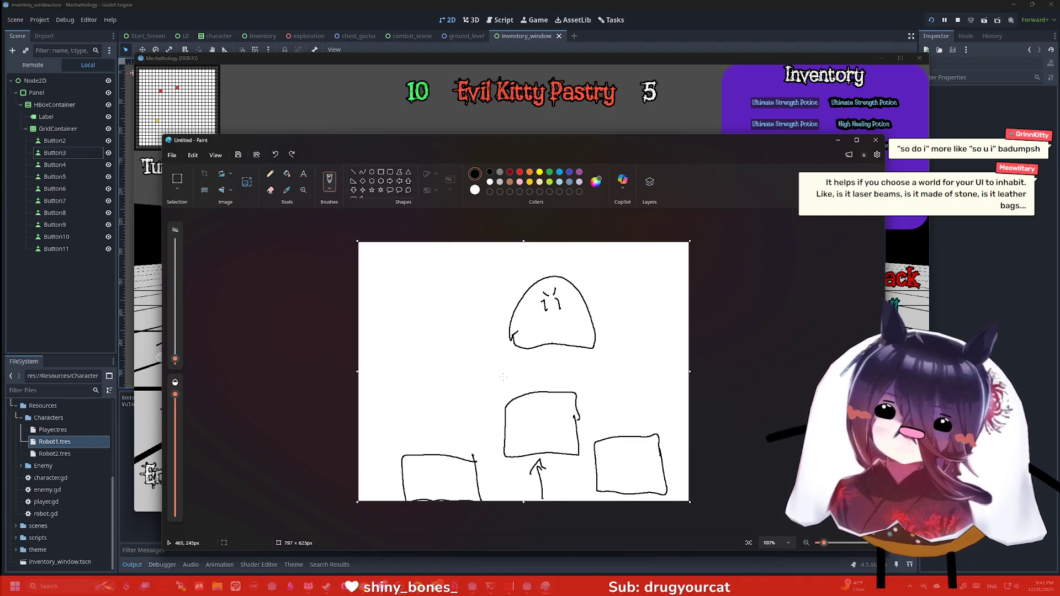
Draw a smile on the dome and a box at left linked to it by a line.
{"action": "left_click_drag", "start_coordinate": [565, 321], "coordinate": [541, 326]}
{"action": "mouse_move", "coordinate": [467, 377]}
{"action": "left_mouse_down"}
{"action": "mouse_move", "coordinate": [442, 432]}
{"action": "mouse_move", "coordinate": [466, 375]}
{"action": "mouse_move", "coordinate": [439, 386]}
{"action": "mouse_move", "coordinate": [541, 338]}
{"action": "left_mouse_up"}
{"action": "mouse_move", "coordinate": [458, 398]}
{"action": "left_mouse_down"}
{"action": "mouse_move", "coordinate": [544, 336]}
{"action": "mouse_move", "coordinate": [437, 389]}
{"action": "mouse_move", "coordinate": [522, 323]}
{"action": "left_mouse_up"}
{"action": "key", "text": "ctrl+z"}
{"action": "key", "text": "ctrl+z"}
{"action": "key", "text": "ctrl+z"}
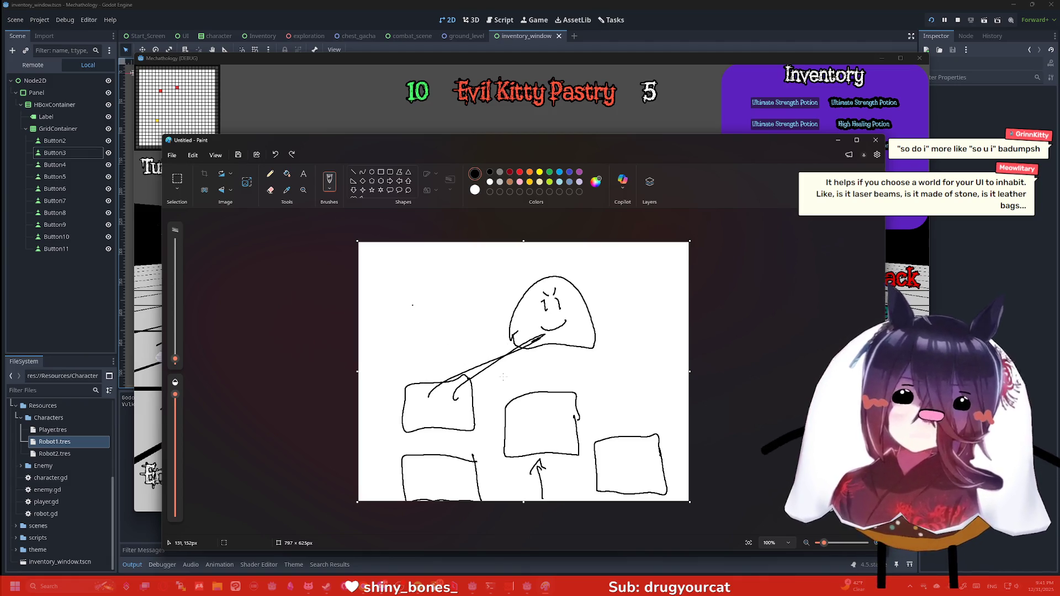
Remove the left box and draw two horns on the creature's head.
{"action": "key", "text": "ctrl+z"}
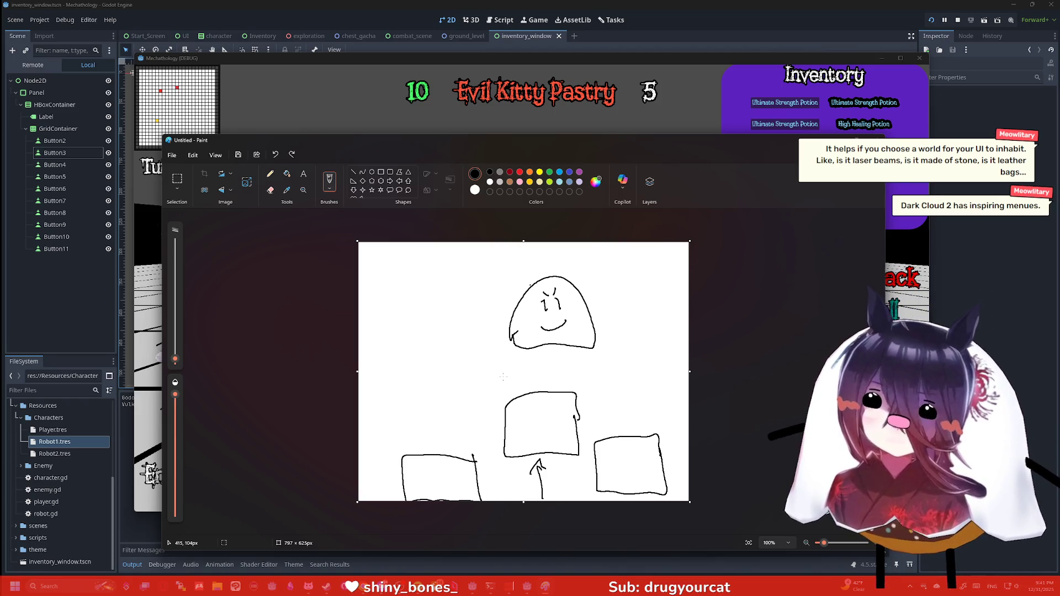
{"action": "mouse_move", "coordinate": [524, 285]}
{"action": "left_mouse_down"}
{"action": "mouse_move", "coordinate": [527, 270]}
{"action": "mouse_move", "coordinate": [536, 283]}
{"action": "mouse_move", "coordinate": [574, 267]}
{"action": "mouse_move", "coordinate": [579, 283]}
{"action": "left_mouse_up"}
{"action": "left_click", "coordinate": [546, 264]}
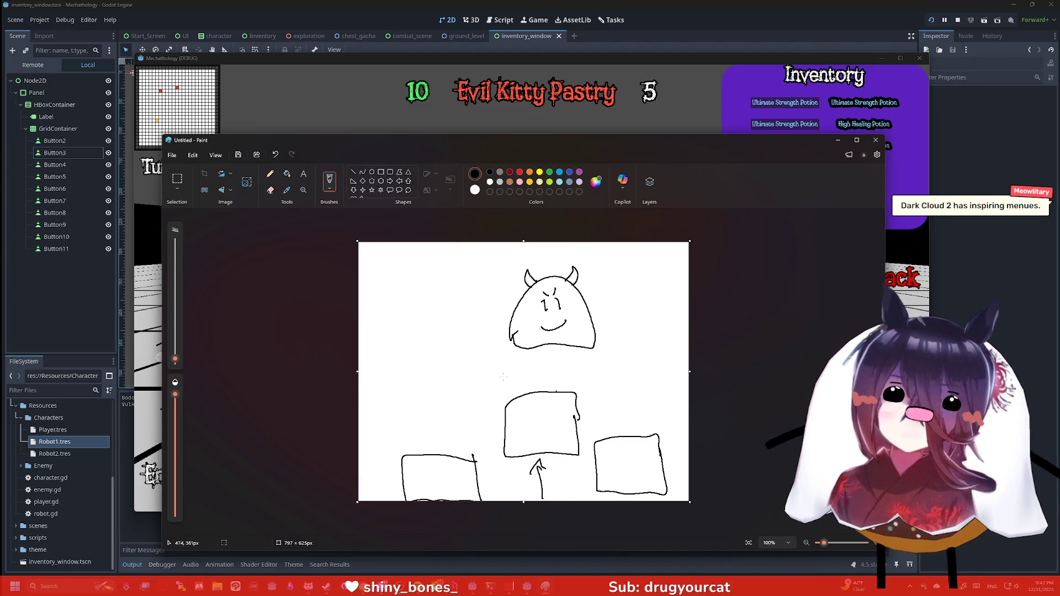
Try zigzag cross-outs and spiky hair on the head, undoing each attempt.
{"action": "mouse_move", "coordinate": [561, 347]}
{"action": "left_mouse_down"}
{"action": "mouse_move", "coordinate": [473, 308]}
{"action": "mouse_move", "coordinate": [473, 278]}
{"action": "left_mouse_up"}
{"action": "key", "text": "ctrl+z"}
{"action": "key", "text": "ctrl+z"}
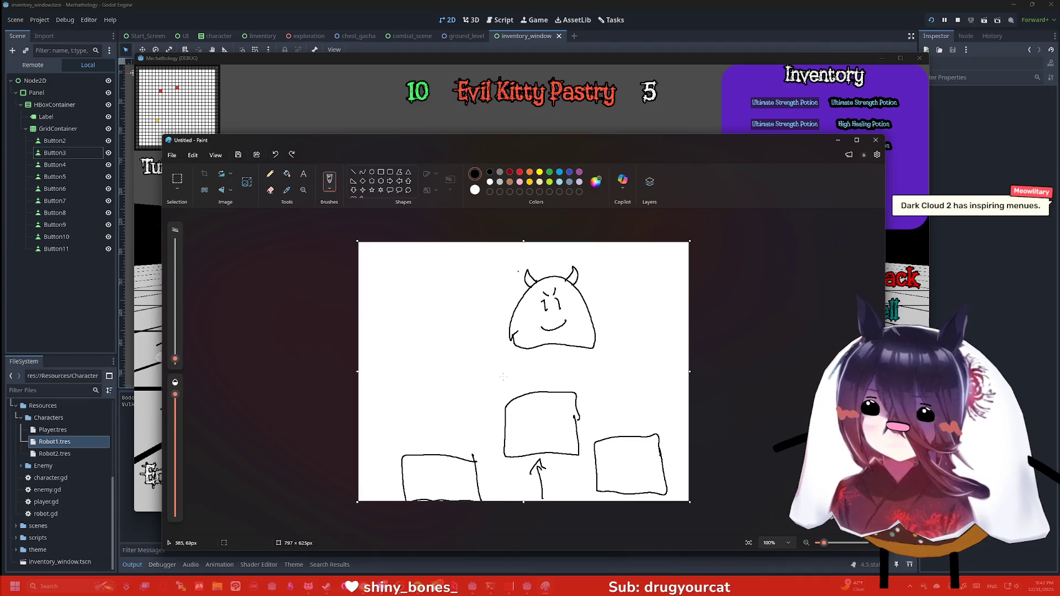
{"action": "mouse_move", "coordinate": [558, 244]}
{"action": "left_mouse_down"}
{"action": "mouse_move", "coordinate": [542, 264]}
{"action": "mouse_move", "coordinate": [546, 285]}
{"action": "left_mouse_up"}
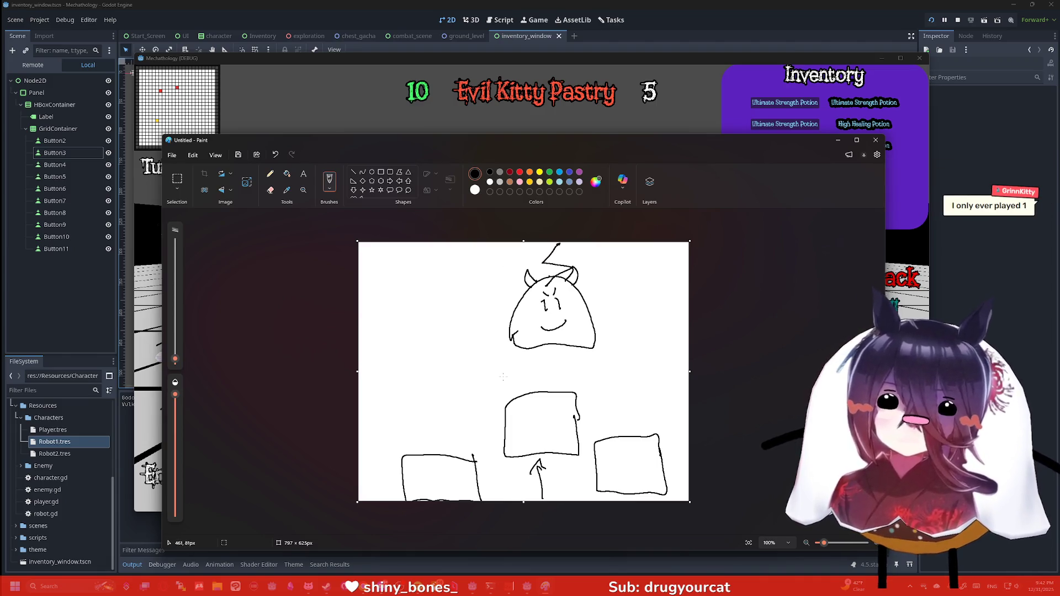
{"action": "key", "text": "ctrl+z"}
{"action": "mouse_move", "coordinate": [534, 357]}
{"action": "left_mouse_down"}
{"action": "mouse_move", "coordinate": [501, 329]}
{"action": "mouse_move", "coordinate": [532, 244]}
{"action": "mouse_move", "coordinate": [599, 286]}
{"action": "mouse_move", "coordinate": [552, 358]}
{"action": "mouse_move", "coordinate": [523, 360]}
{"action": "left_mouse_up"}
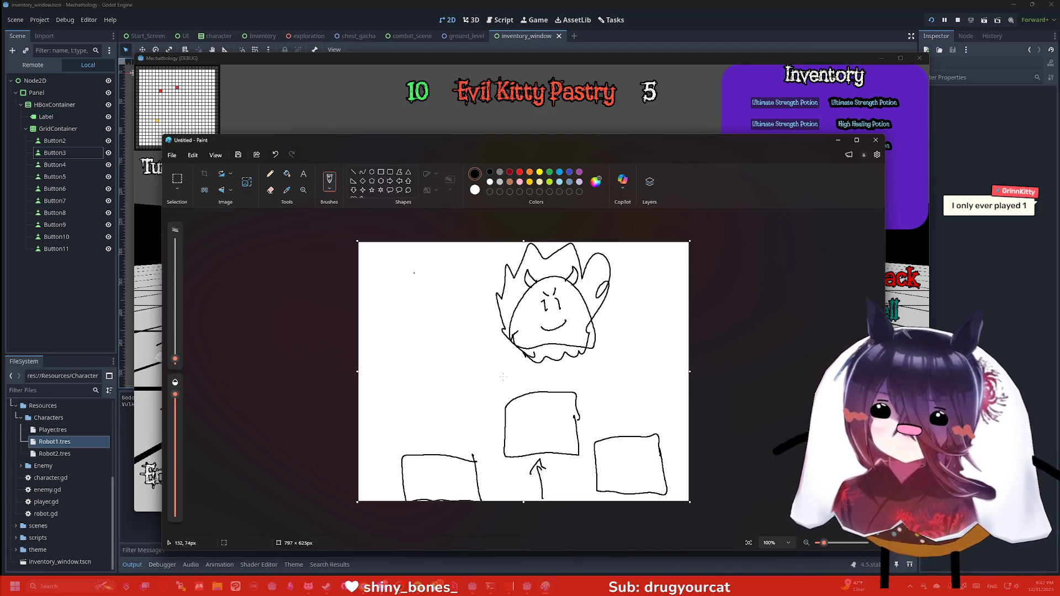
{"action": "key", "text": "super+x"}
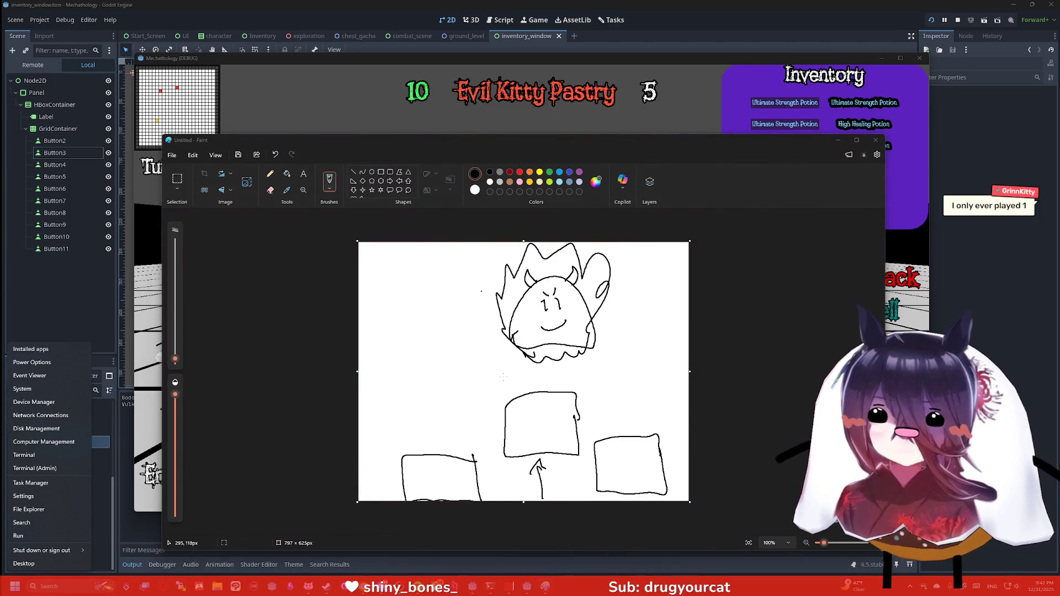
{"action": "key", "text": "Escape"}
{"action": "key", "text": "ctrl+z"}
{"action": "mouse_move", "coordinate": [535, 357]}
{"action": "left_mouse_down"}
{"action": "mouse_move", "coordinate": [502, 323]}
{"action": "mouse_move", "coordinate": [555, 244]}
{"action": "mouse_move", "coordinate": [603, 312]}
{"action": "mouse_move", "coordinate": [524, 353]}
{"action": "mouse_move", "coordinate": [508, 290]}
{"action": "mouse_move", "coordinate": [584, 284]}
{"action": "mouse_move", "coordinate": [527, 362]}
{"action": "left_mouse_up"}
{"action": "key", "text": "ctrl+z"}
{"action": "key", "text": "ctrl+z"}
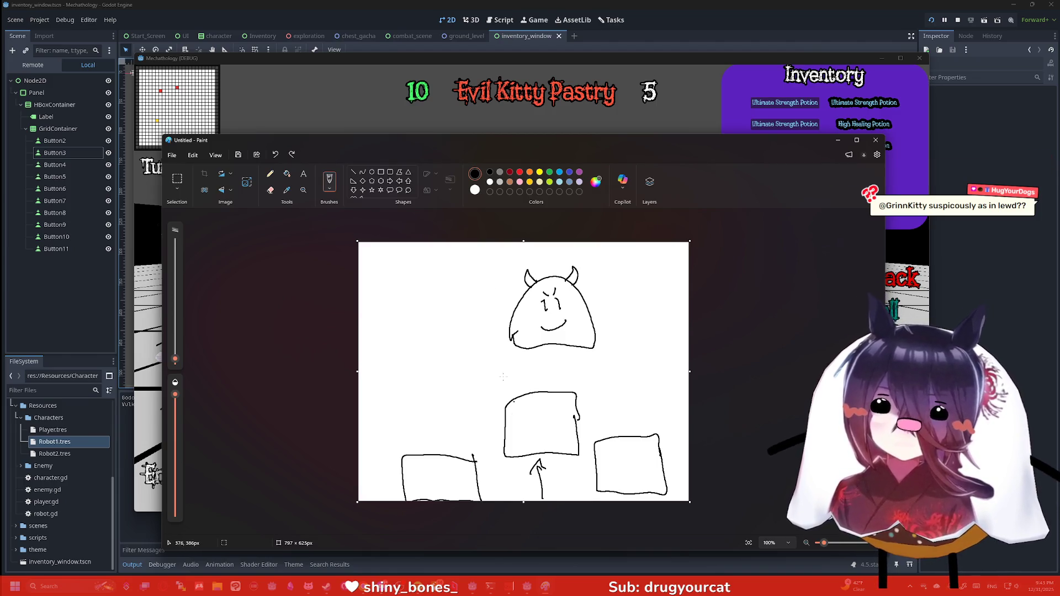
Scribble a box, outline and slashes across the creature, then undo them.
{"action": "mouse_move", "coordinate": [470, 415]}
{"action": "left_mouse_down"}
{"action": "mouse_move", "coordinate": [415, 441]}
{"action": "mouse_move", "coordinate": [474, 384]}
{"action": "mouse_move", "coordinate": [479, 414]}
{"action": "left_mouse_up"}
{"action": "mouse_move", "coordinate": [491, 286]}
{"action": "left_mouse_down"}
{"action": "mouse_move", "coordinate": [574, 342]}
{"action": "mouse_move", "coordinate": [488, 273]}
{"action": "left_mouse_up"}
{"action": "mouse_move", "coordinate": [507, 353]}
{"action": "left_mouse_down"}
{"action": "mouse_move", "coordinate": [500, 306]}
{"action": "mouse_move", "coordinate": [594, 259]}
{"action": "mouse_move", "coordinate": [590, 356]}
{"action": "left_mouse_up"}
{"action": "mouse_move", "coordinate": [482, 246]}
{"action": "left_mouse_down"}
{"action": "mouse_move", "coordinate": [467, 260]}
{"action": "mouse_move", "coordinate": [567, 338]}
{"action": "left_mouse_up"}
{"action": "left_click_drag", "start_coordinate": [538, 267], "coordinate": [516, 304]}
{"action": "left_click_drag", "start_coordinate": [490, 243], "coordinate": [543, 259]}
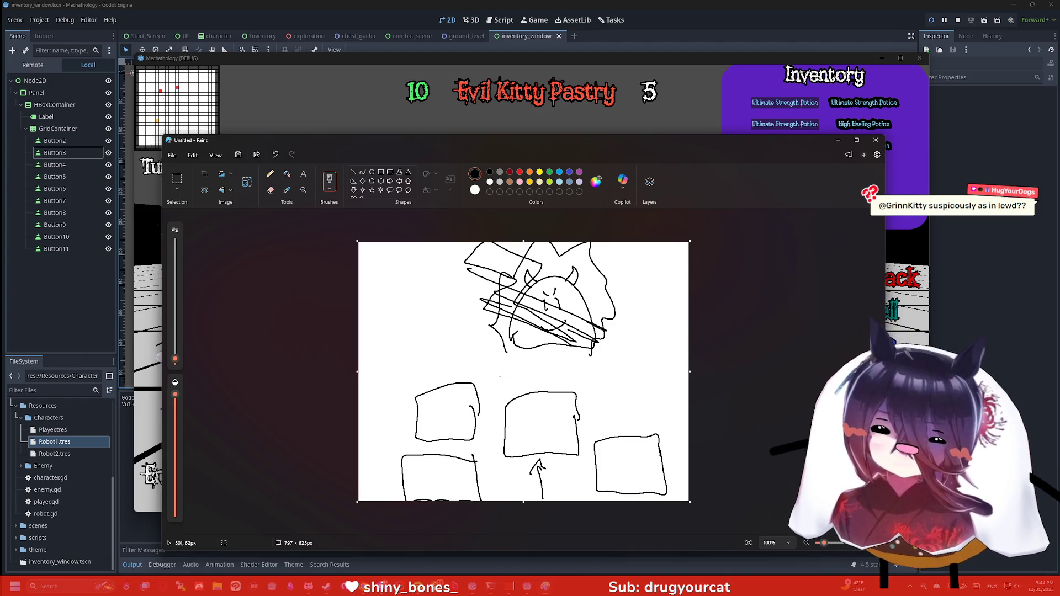
{"action": "key", "text": "ctrl+z"}
{"action": "key", "text": "ctrl+z"}
{"action": "key", "text": "ctrl+z"}
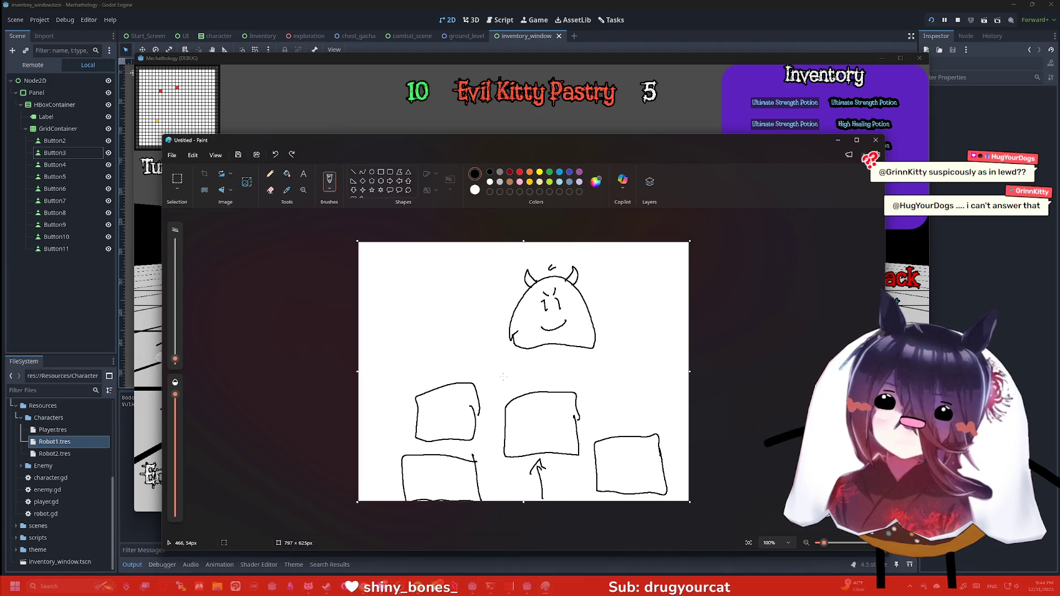
Add a lightning bolt above the head, then undo strokes back toward an empty canvas.
{"action": "left_click_drag", "start_coordinate": [552, 257], "coordinate": [565, 261]}
{"action": "left_click", "coordinate": [536, 252]}
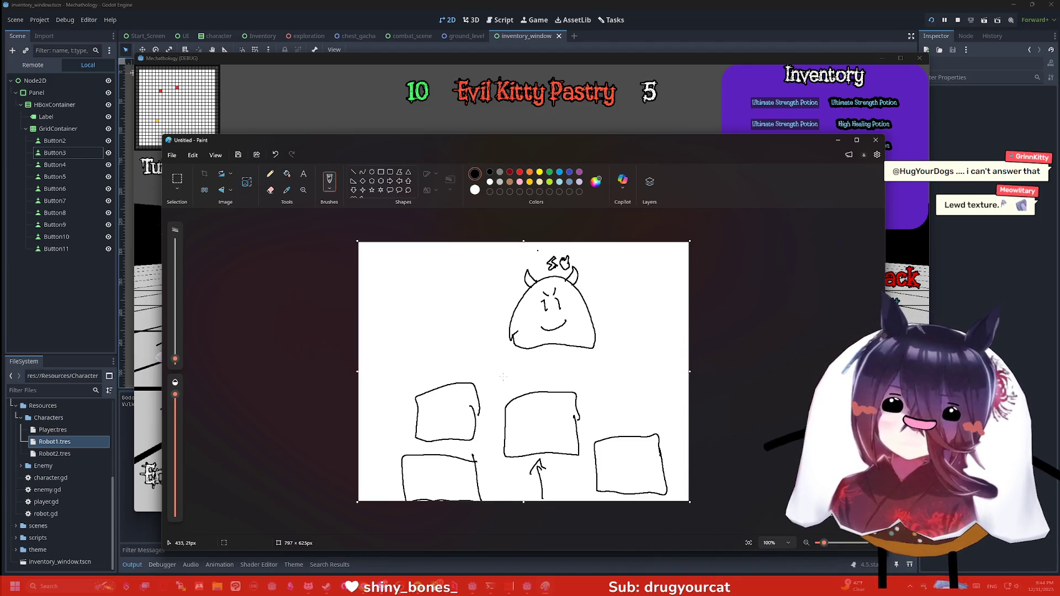
{"action": "key", "text": "ctrl+z"}
{"action": "key", "text": "ctrl+z"}
{"action": "key", "text": "ctrl+z"}
{"action": "key", "text": "ctrl+z"}
{"action": "key", "text": "ctrl+z"}
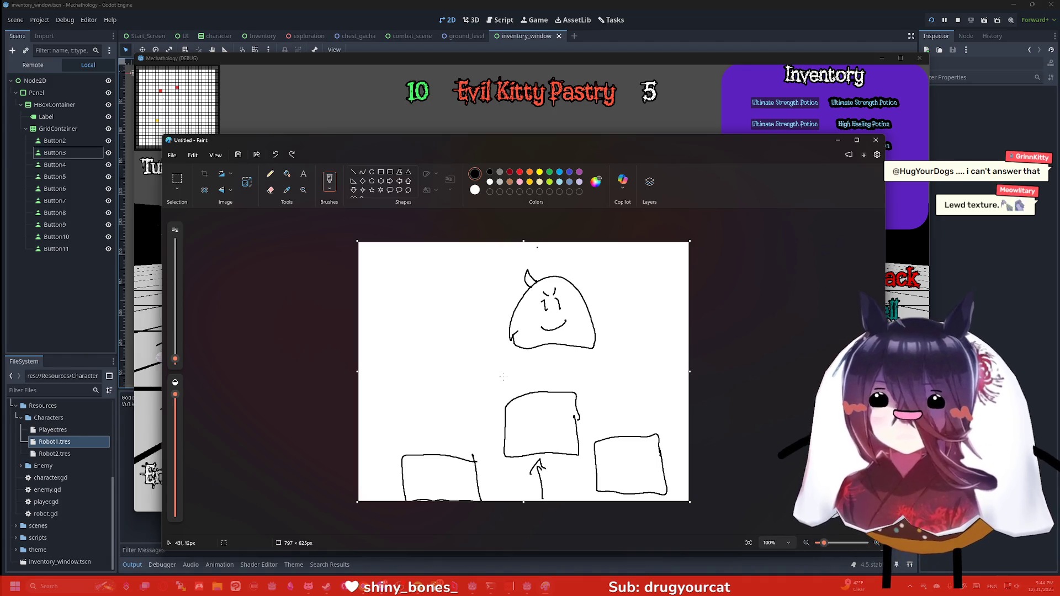
{"action": "key", "text": "ctrl+z"}
{"action": "key", "text": "ctrl+z"}
{"action": "key", "text": "ctrl+z"}
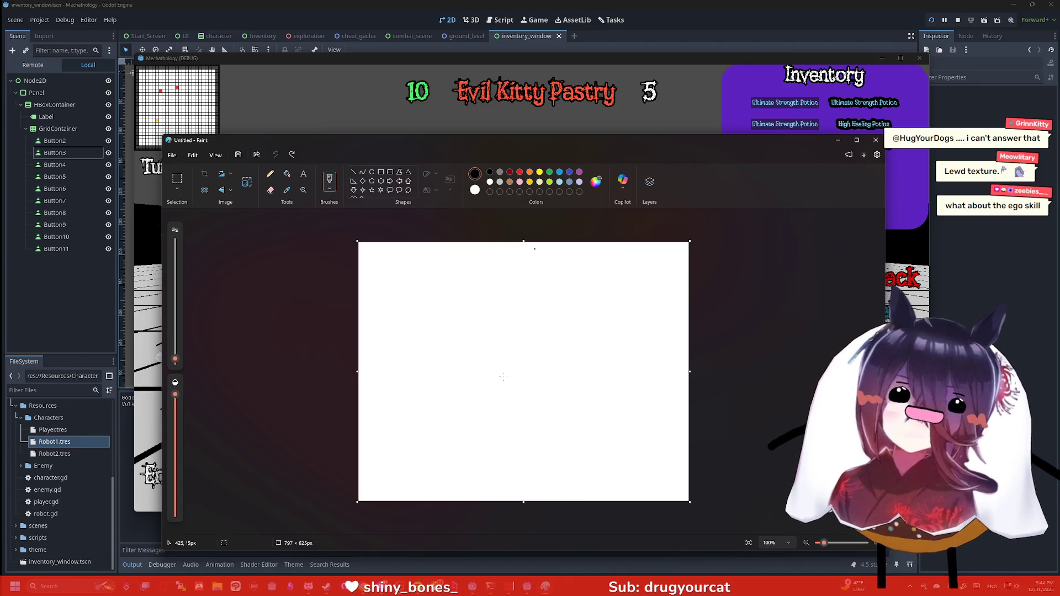
Draw three boxes stacked along the canvas's left edge.
{"action": "mouse_move", "coordinate": [377, 320]}
{"action": "left_mouse_down"}
{"action": "mouse_move", "coordinate": [403, 327]}
{"action": "mouse_move", "coordinate": [362, 369]}
{"action": "mouse_move", "coordinate": [377, 320]}
{"action": "left_mouse_up"}
{"action": "mouse_move", "coordinate": [406, 389]}
{"action": "left_mouse_down"}
{"action": "mouse_move", "coordinate": [403, 423]}
{"action": "mouse_move", "coordinate": [360, 393]}
{"action": "mouse_move", "coordinate": [409, 389]}
{"action": "left_mouse_up"}
{"action": "mouse_move", "coordinate": [402, 442]}
{"action": "left_mouse_down"}
{"action": "mouse_move", "coordinate": [359, 481]}
{"action": "mouse_move", "coordinate": [395, 439]}
{"action": "left_mouse_up"}
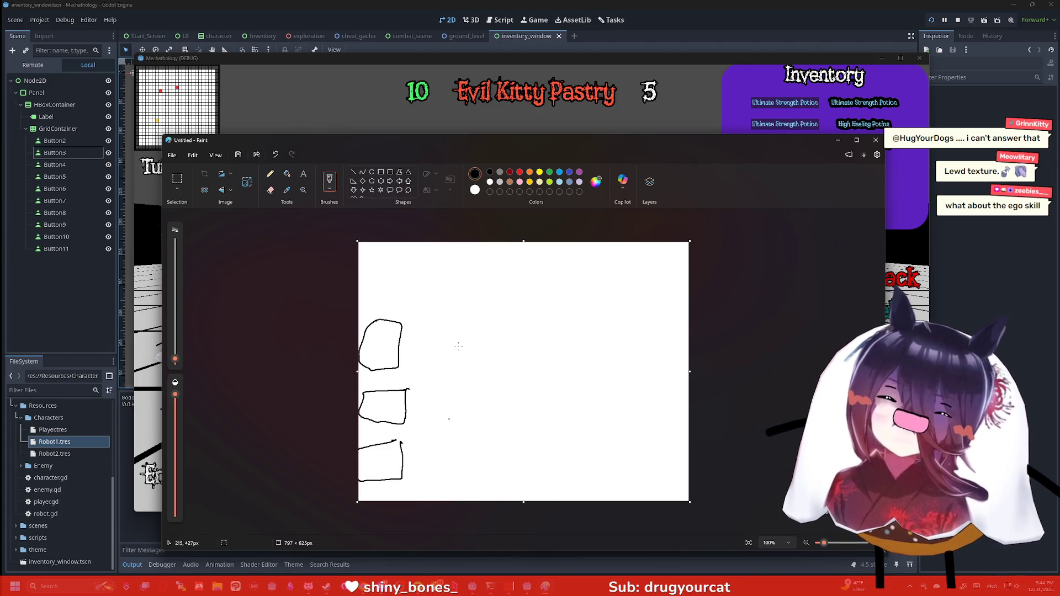
{"action": "left_click", "coordinate": [380, 459]}
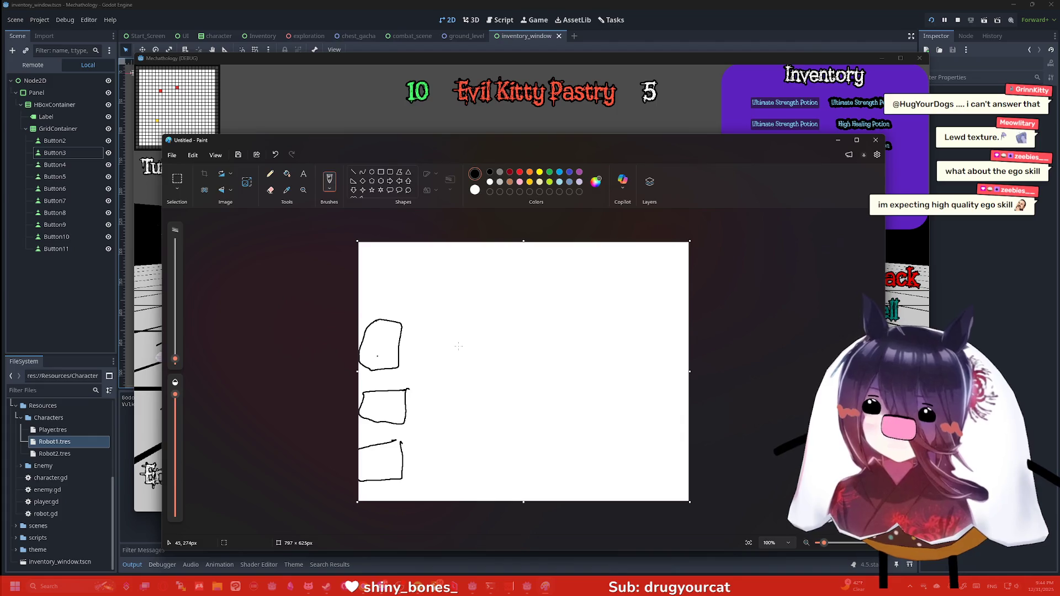
Draw a figure in the top box firing streaks rightward, then switch to the seeatla.jpg image.
{"action": "left_click_drag", "start_coordinate": [369, 365], "coordinate": [387, 337]}
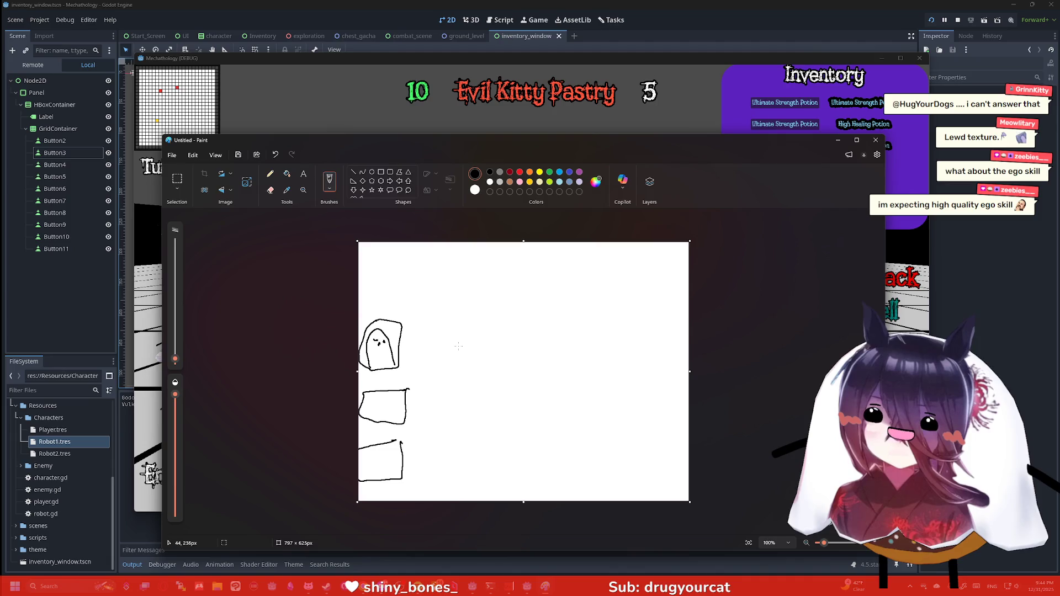
{"action": "left_click_drag", "start_coordinate": [377, 340], "coordinate": [383, 345]}
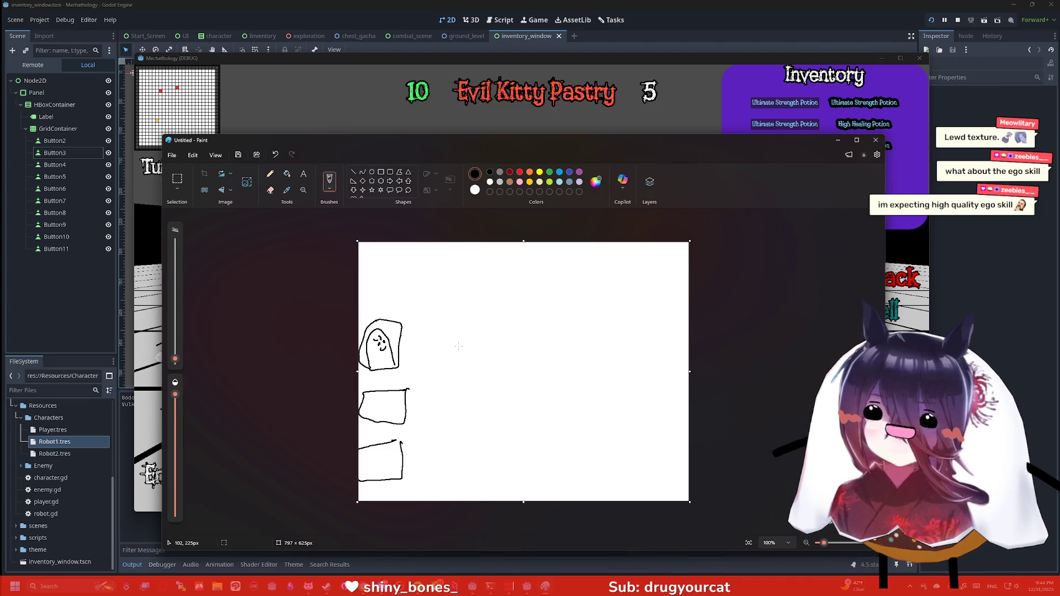
{"action": "left_click_drag", "start_coordinate": [399, 345], "coordinate": [406, 332]}
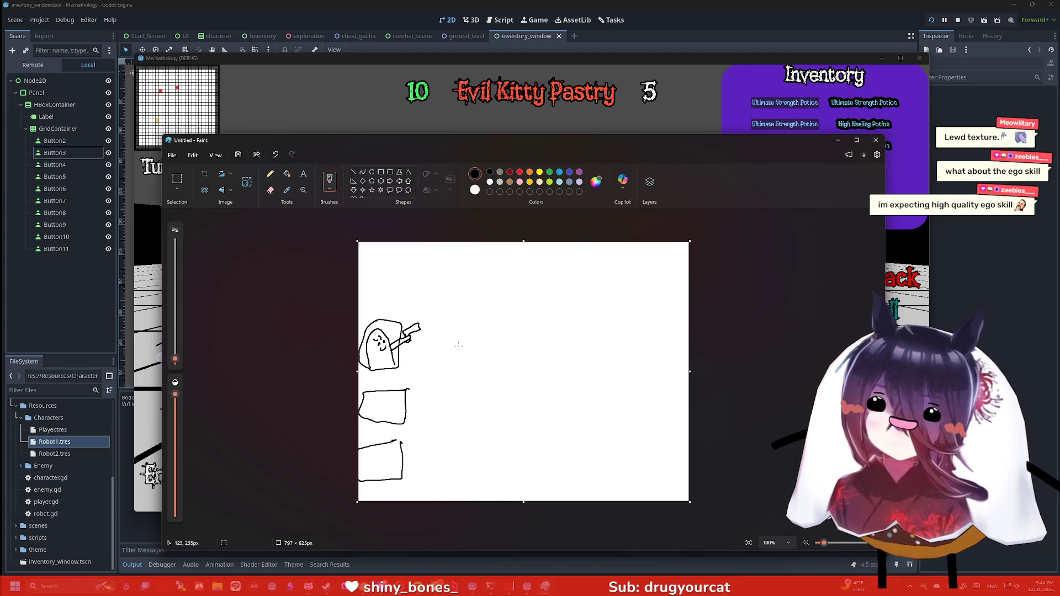
{"action": "left_click_drag", "start_coordinate": [429, 326], "coordinate": [494, 294]}
{"action": "left_click_drag", "start_coordinate": [422, 318], "coordinate": [470, 290]}
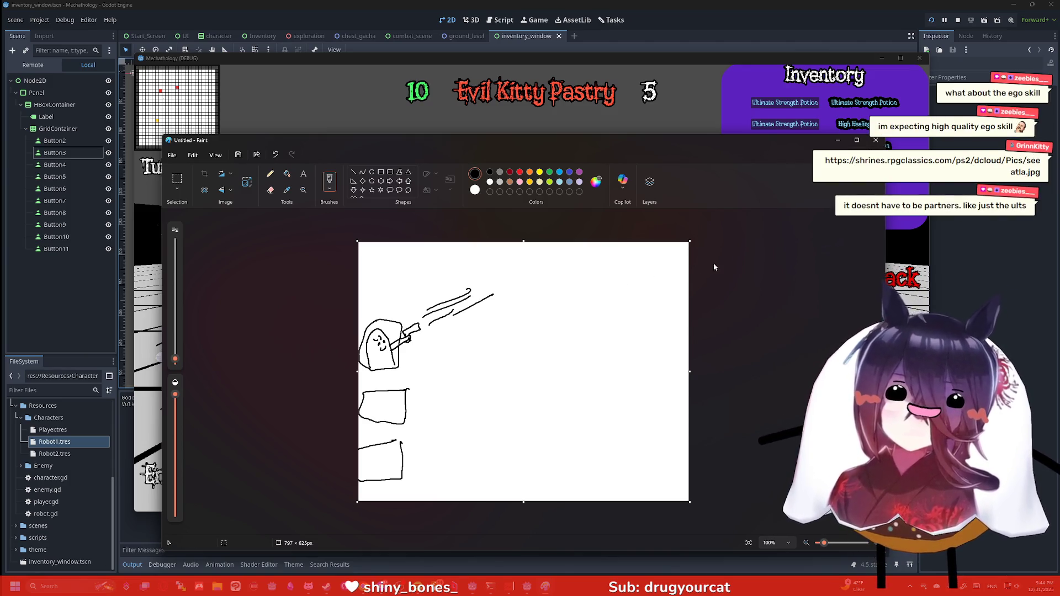
{"action": "key", "text": "alt+Tab"}
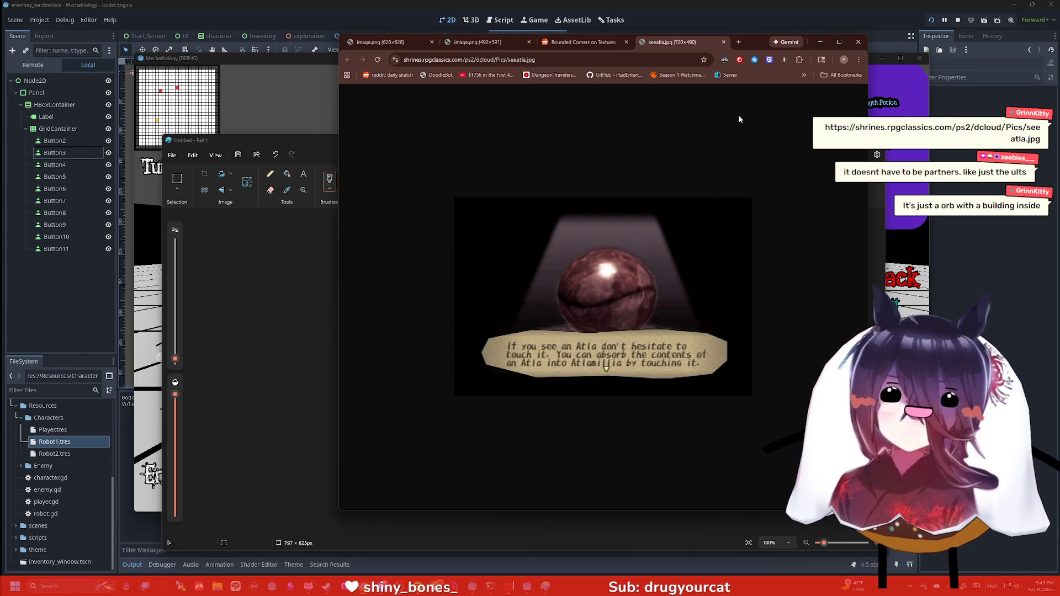
Close the seeatla.jpg and Rounded Corners tabs and Chrome, then discard the Paint sketch unsaved.
{"action": "left_click", "coordinate": [722, 42]}
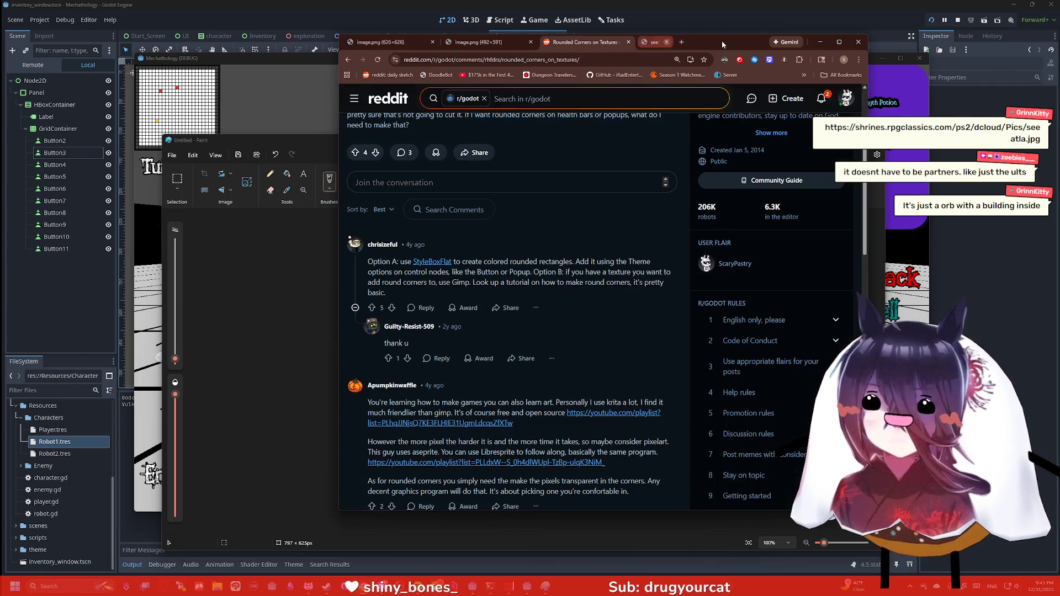
{"action": "left_click", "coordinate": [630, 43]}
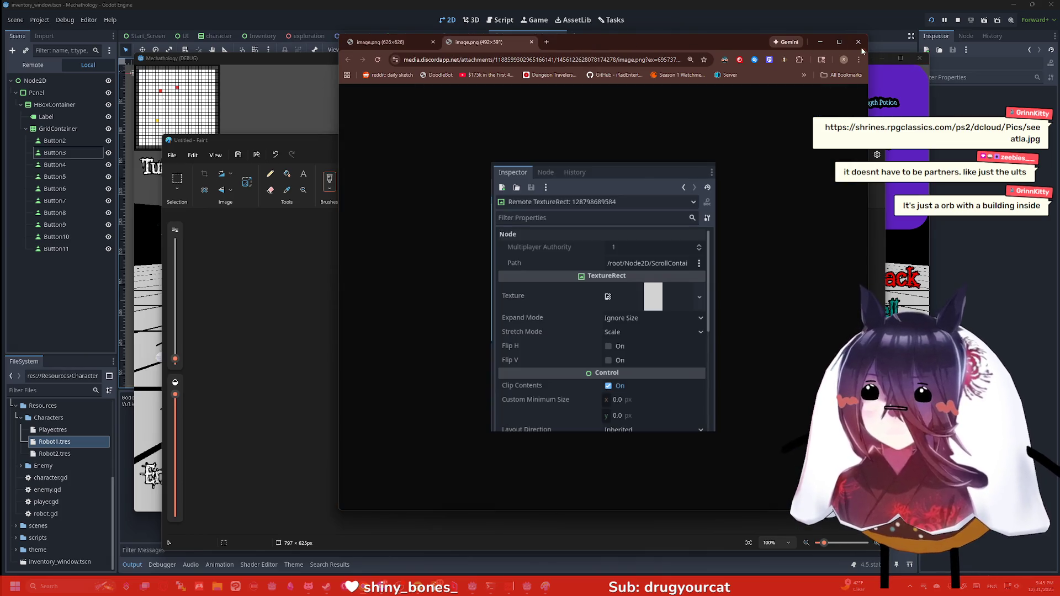
{"action": "left_click", "coordinate": [859, 44]}
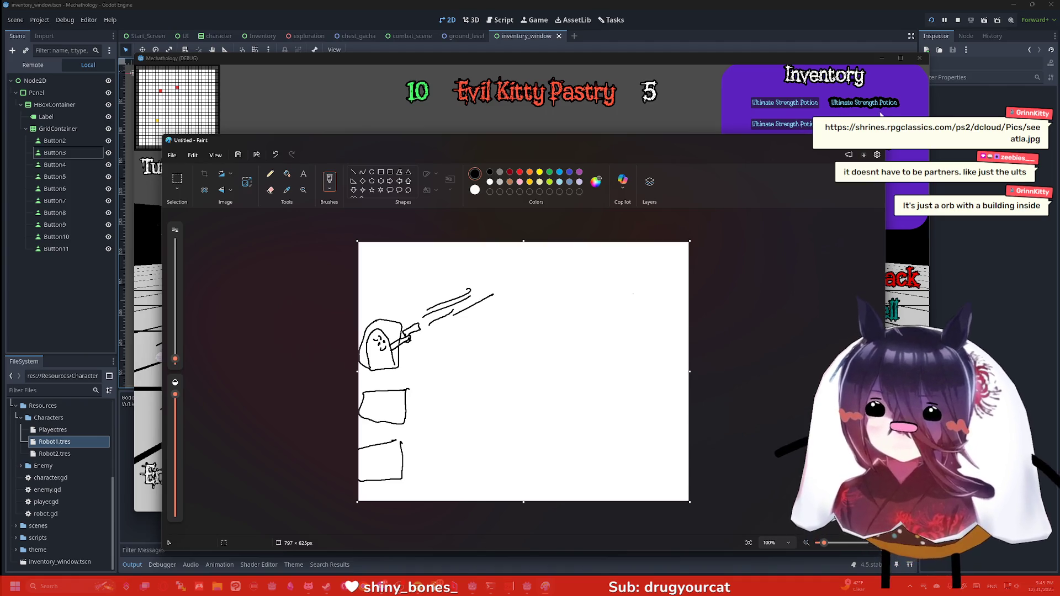
{"action": "left_click", "coordinate": [871, 139]}
{"action": "left_click", "coordinate": [529, 365]}
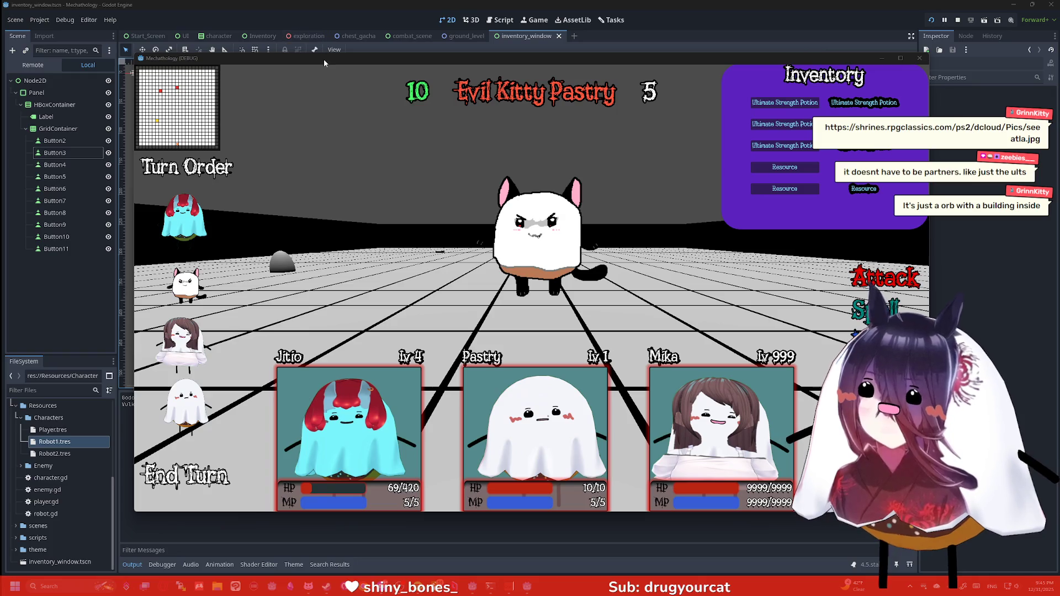
Stop the running game and select the Character root in the character scene.
{"action": "key", "text": "F8"}
{"action": "left_click", "coordinate": [207, 37]}
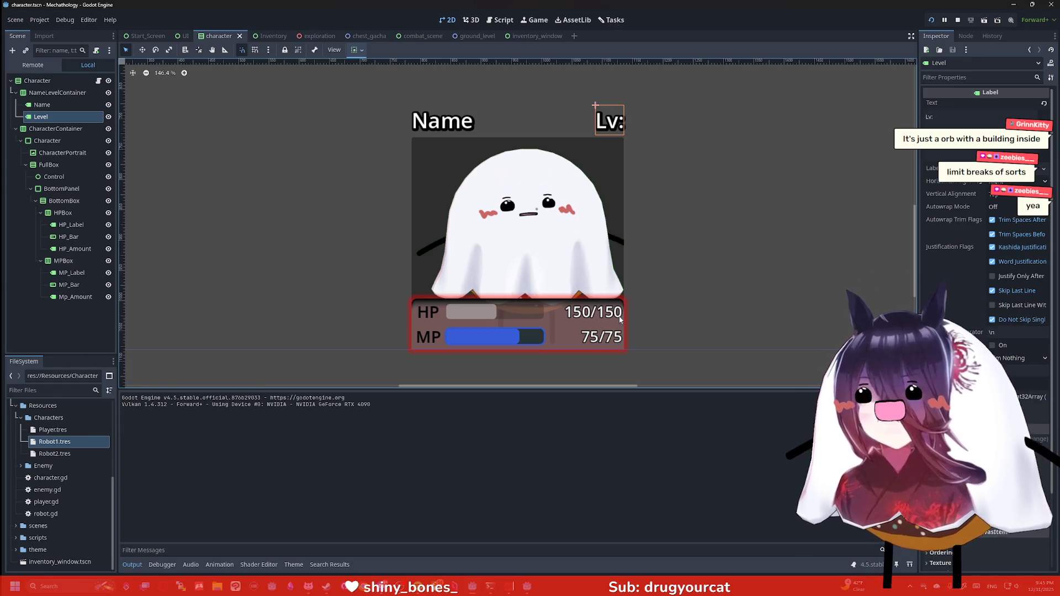
{"action": "left_click", "coordinate": [34, 81]}
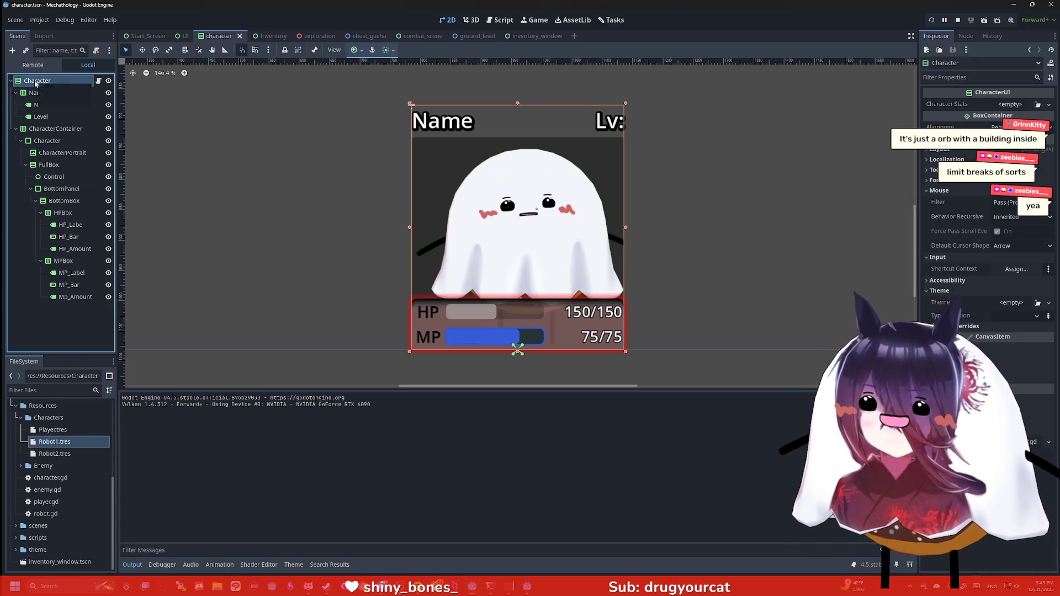
Look over NameLevelContainer and CharacterContainer, then reselect Character and open Create New Node.
{"action": "left_click", "coordinate": [43, 93]}
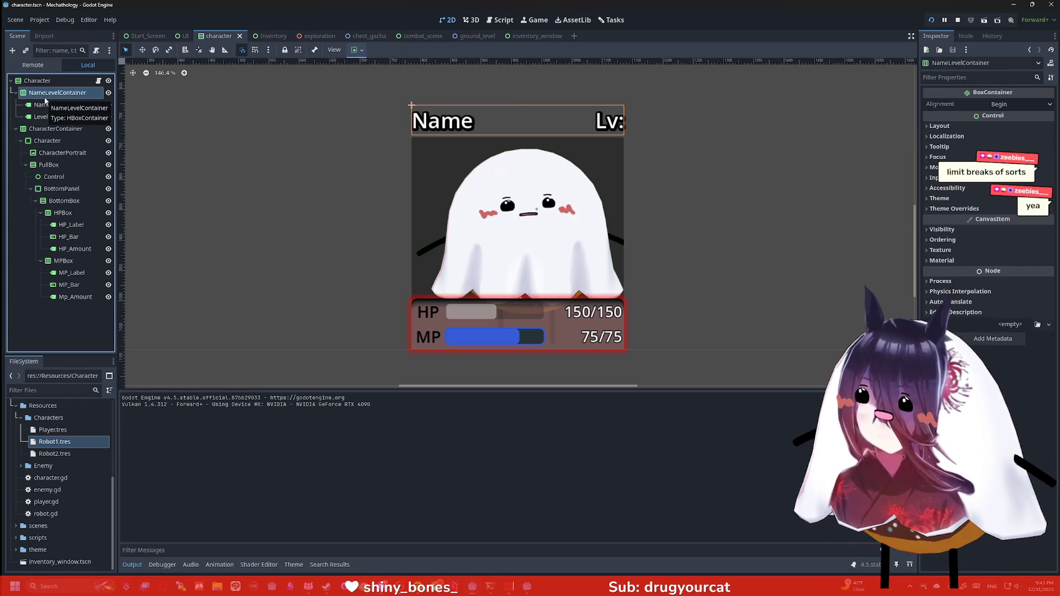
{"action": "left_click", "coordinate": [41, 117]}
{"action": "left_click", "coordinate": [49, 129]}
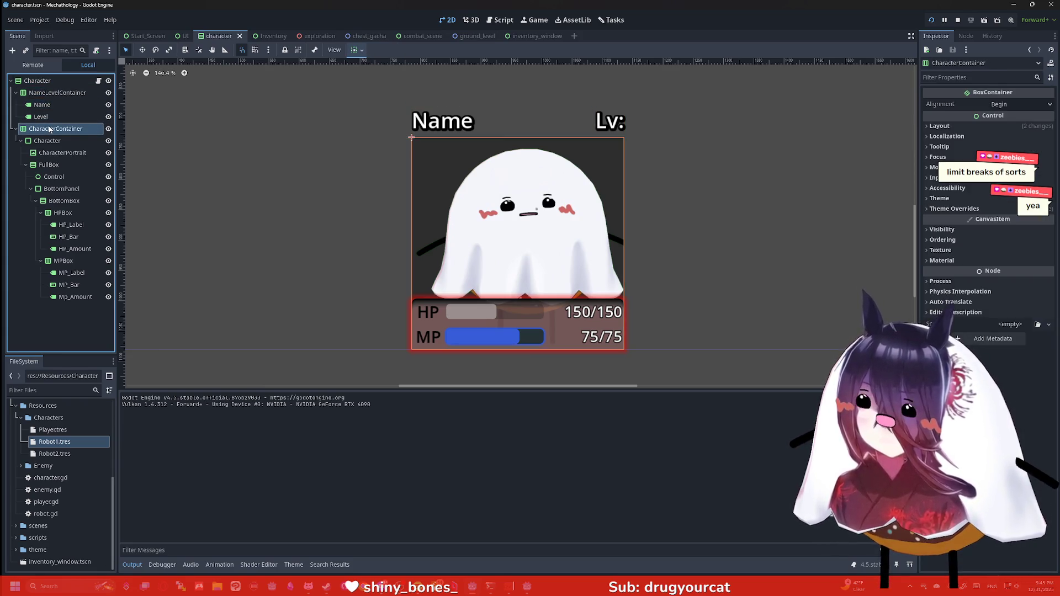
{"action": "left_click", "coordinate": [51, 119]}
{"action": "left_click", "coordinate": [52, 104]}
{"action": "left_click", "coordinate": [54, 94]}
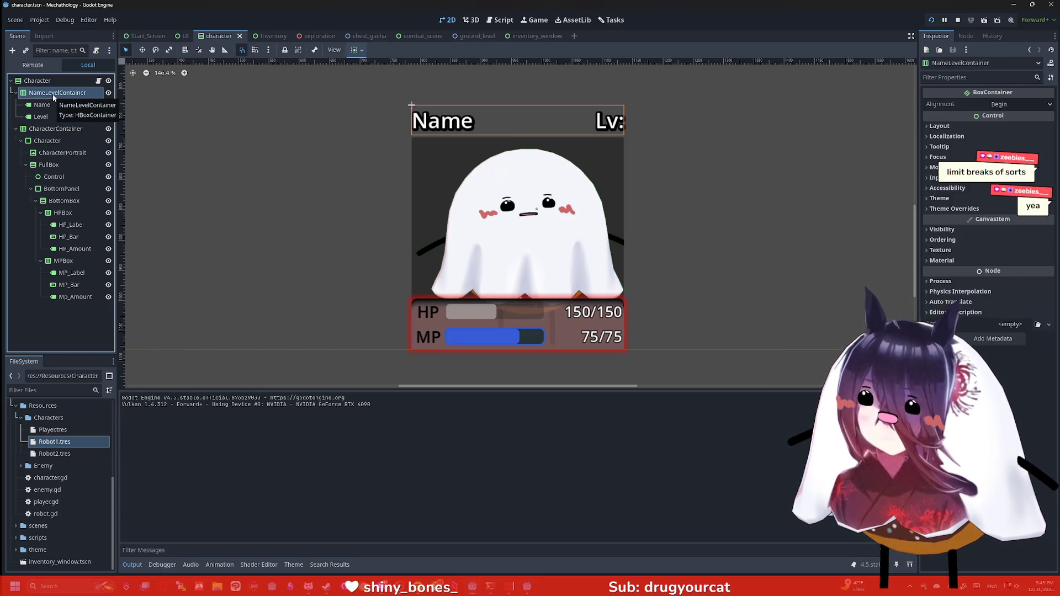
{"action": "left_click", "coordinate": [52, 105]}
{"action": "left_click", "coordinate": [55, 82]}
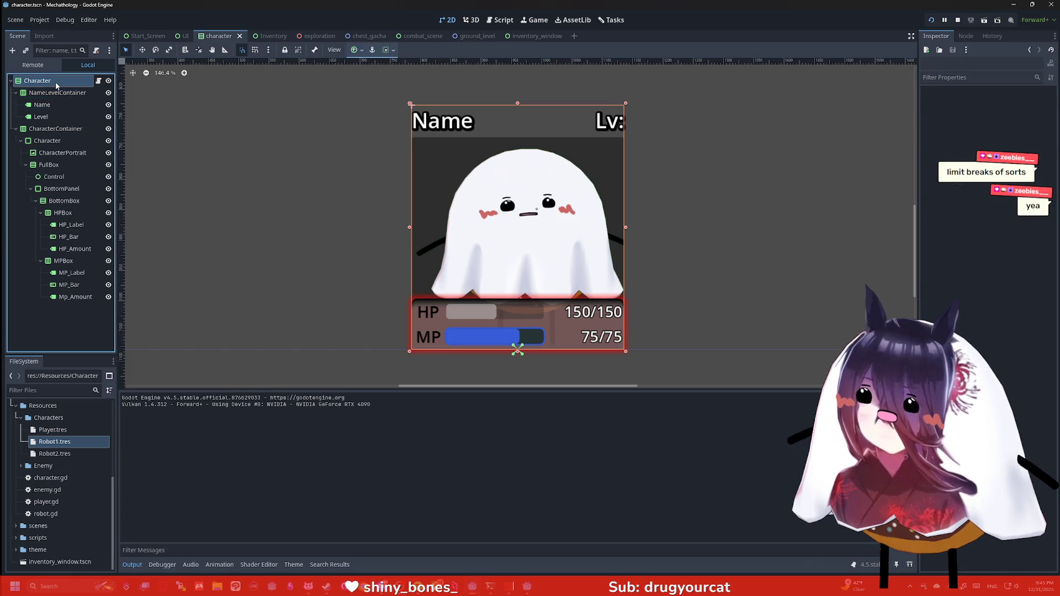
{"action": "key", "text": "ctrl+a"}
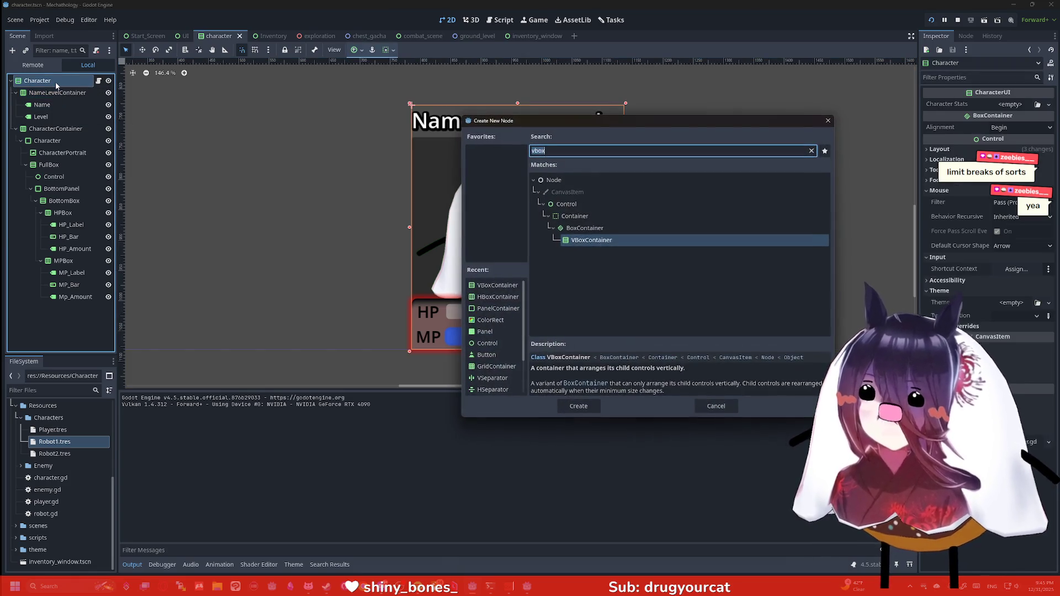
Add a ProgressBar node under Character via a 'progress' search and save the scene.
{"action": "type", "text": "progress"}
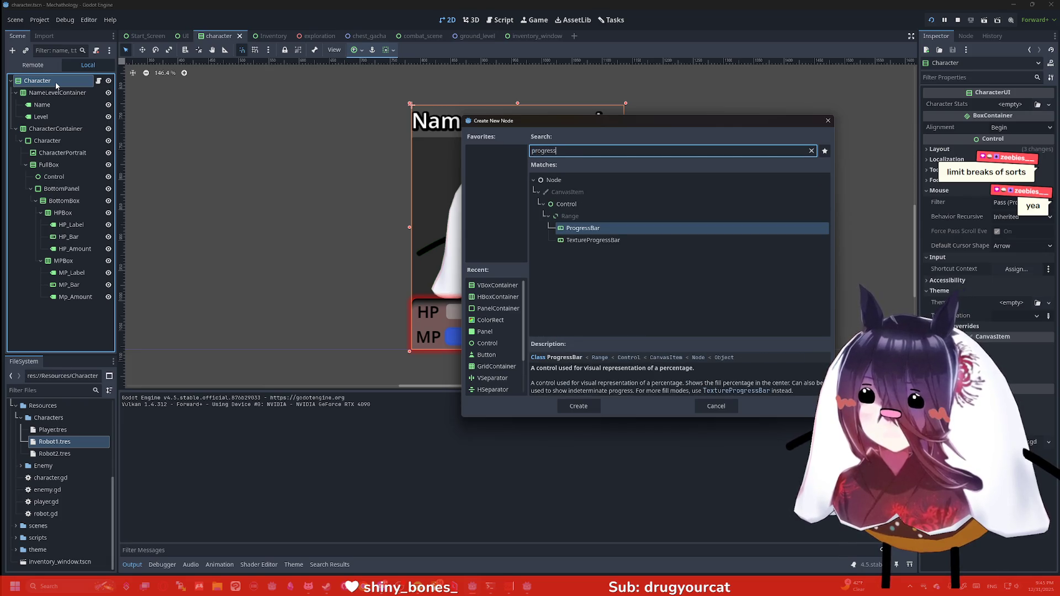
{"action": "key", "text": "Return"}
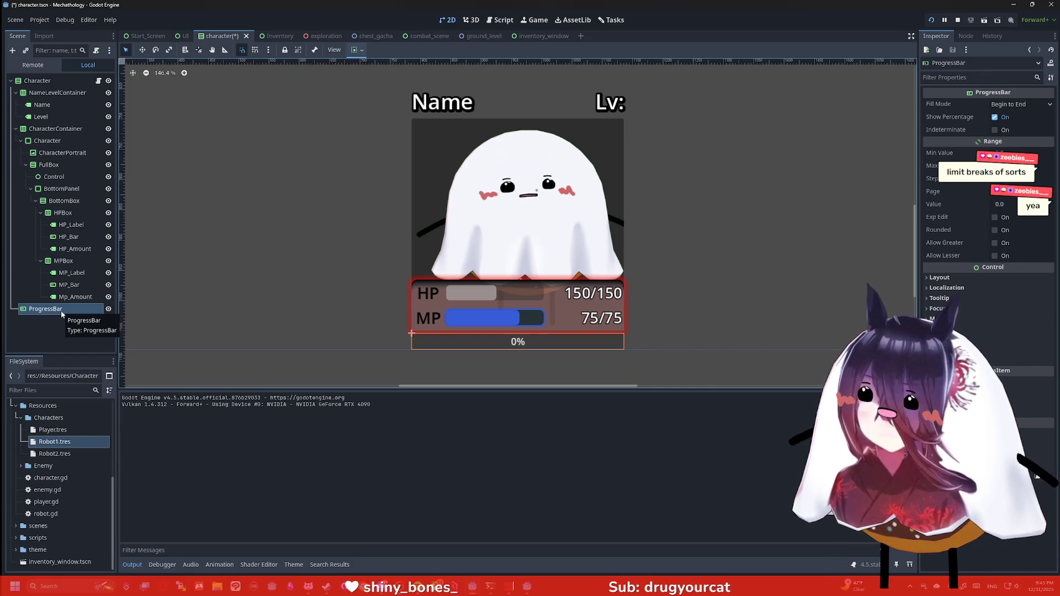
{"action": "scroll", "coordinate": [373, 254], "scroll_direction": "down", "scroll_amount": 2}
{"action": "scroll", "coordinate": [340, 243], "scroll_direction": "up", "scroll_amount": 1}
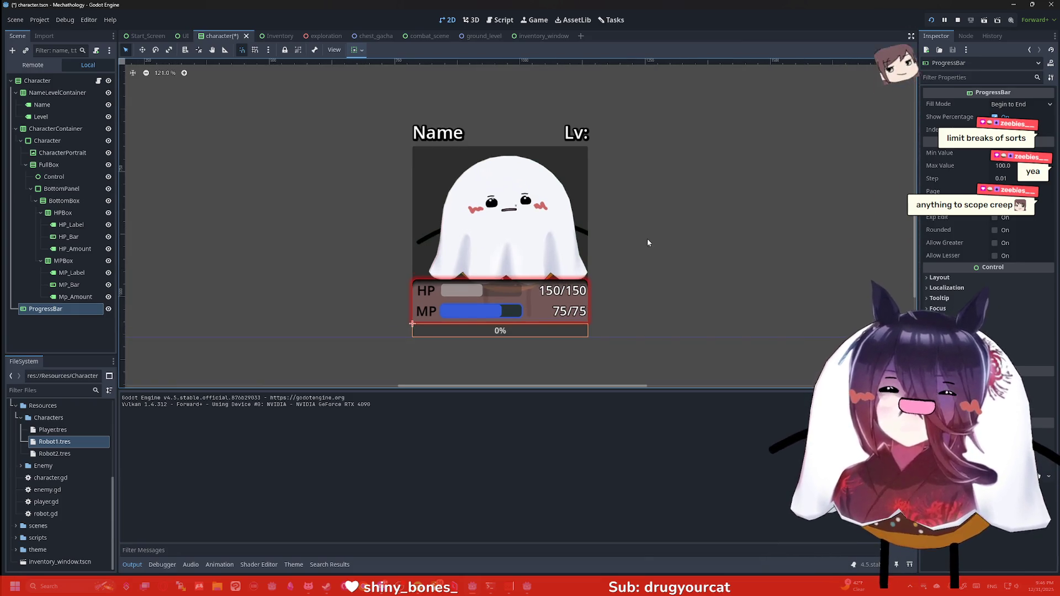
{"action": "left_click", "coordinate": [630, 240]}
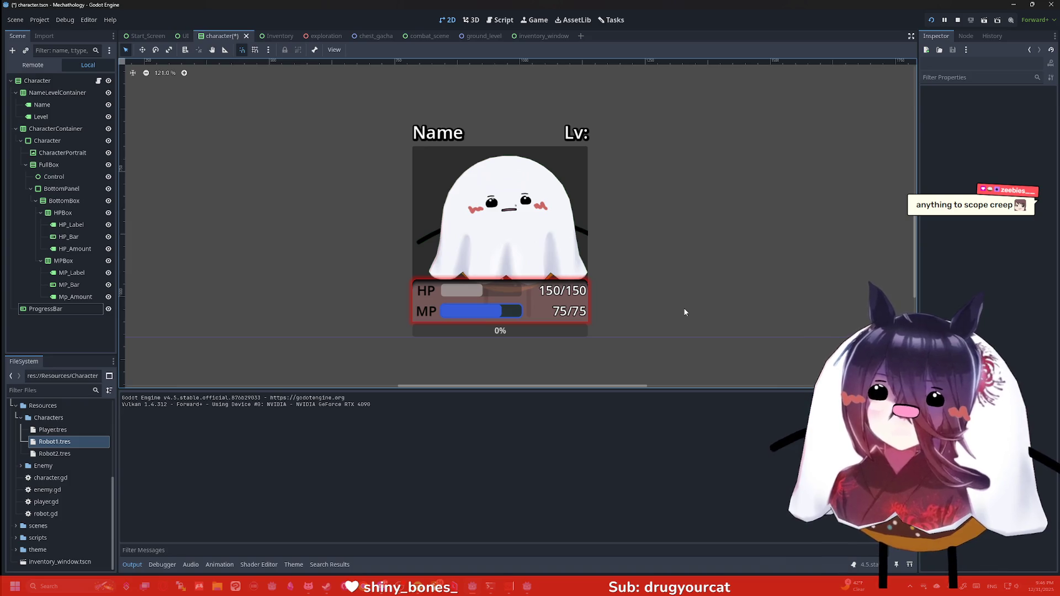
{"action": "key", "text": "ctrl+s"}
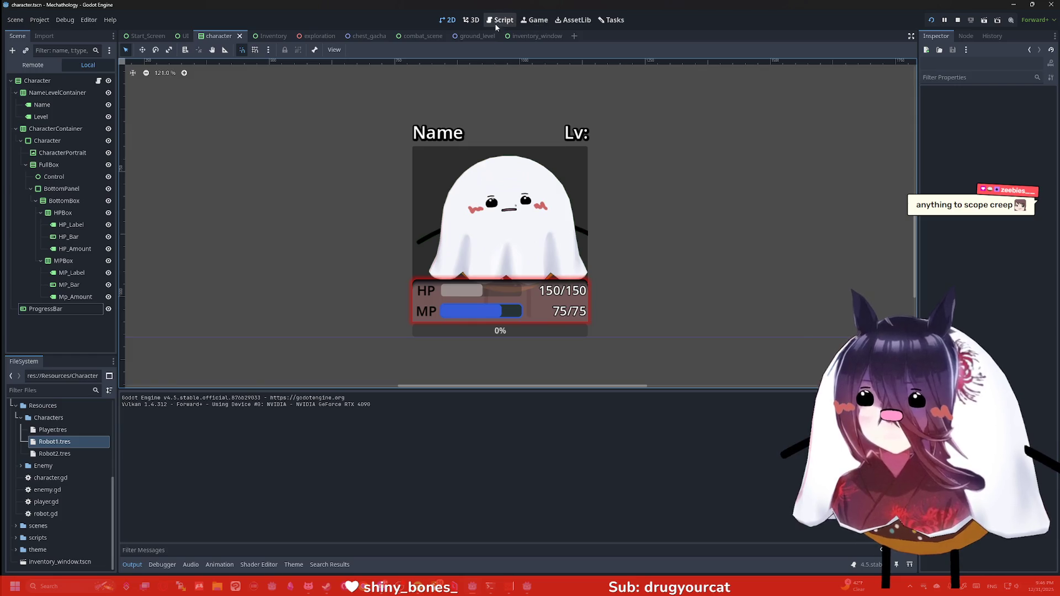
Run the project so the battle scene opens with a 0% bar on each card.
{"action": "left_click", "coordinate": [931, 20]}
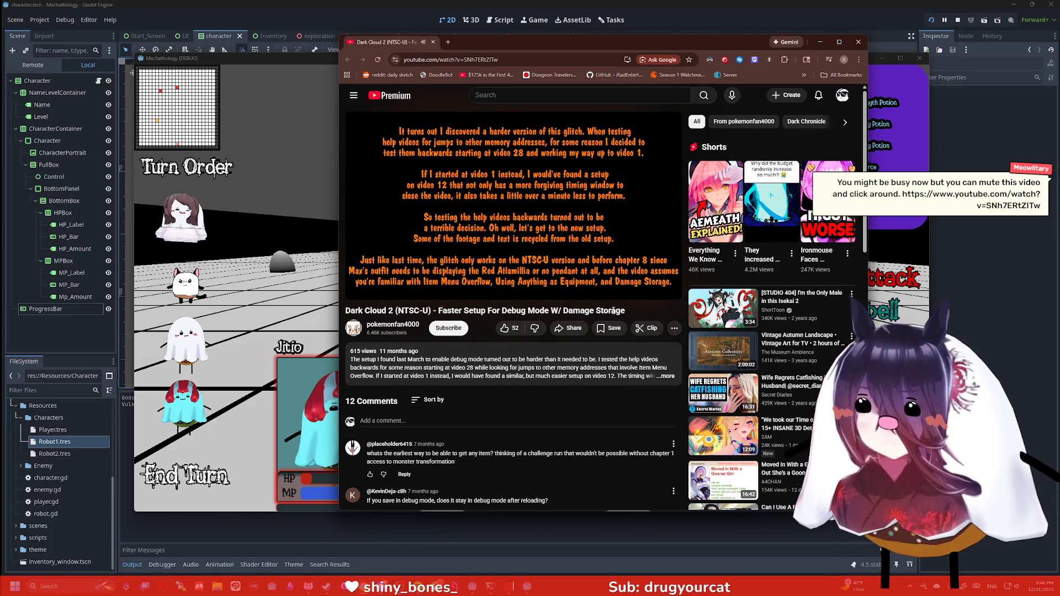
Seek the Dark Cloud 2 video ahead to about 5:36, pause it, and minimize Chrome.
{"action": "left_click", "coordinate": [416, 275]}
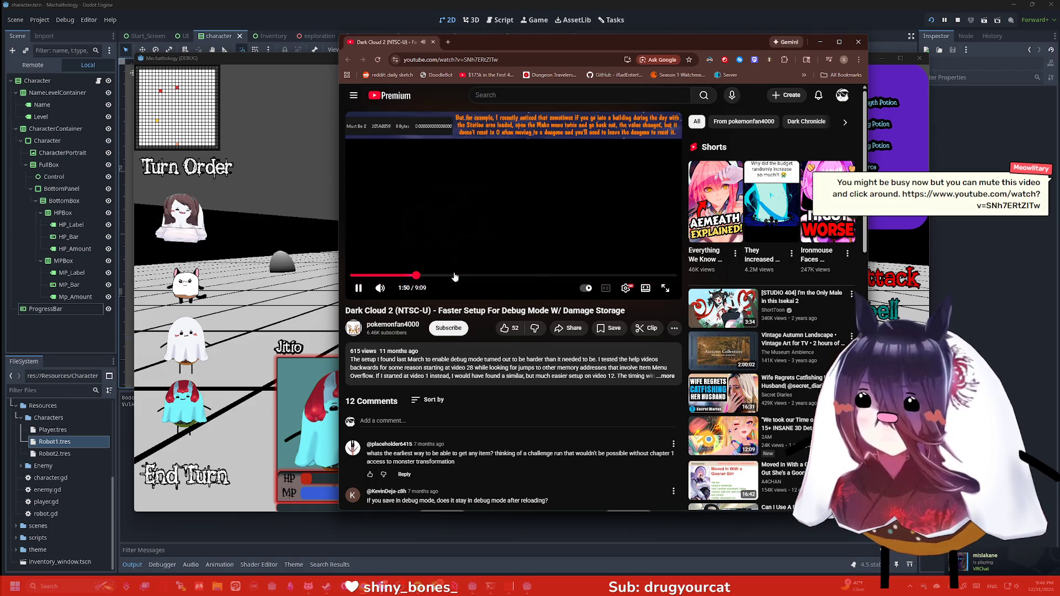
{"action": "left_click", "coordinate": [455, 275]}
{"action": "left_click", "coordinate": [479, 276]}
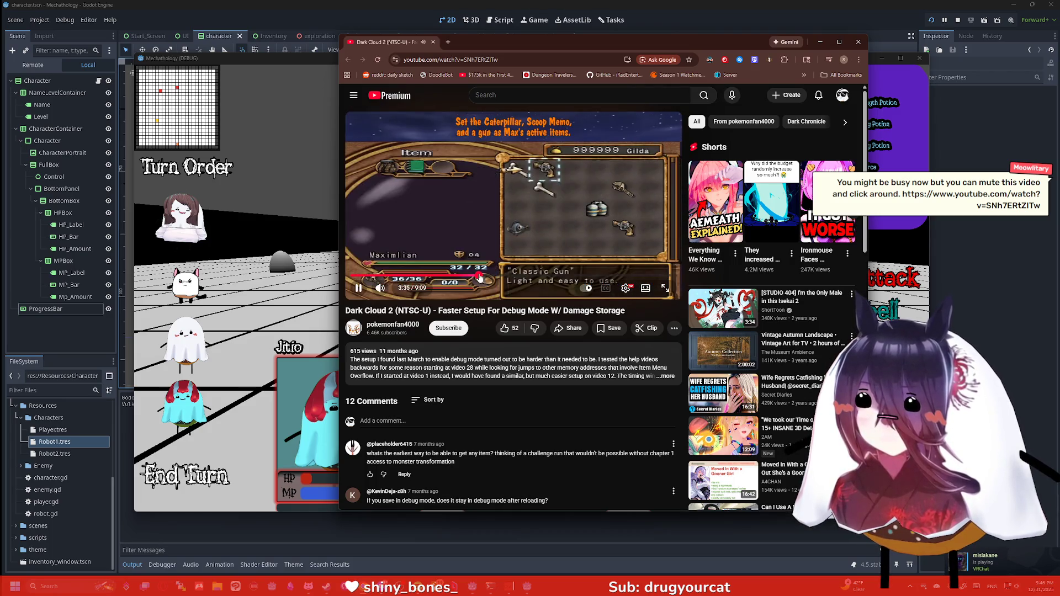
{"action": "left_click_drag", "start_coordinate": [479, 277], "coordinate": [550, 281]}
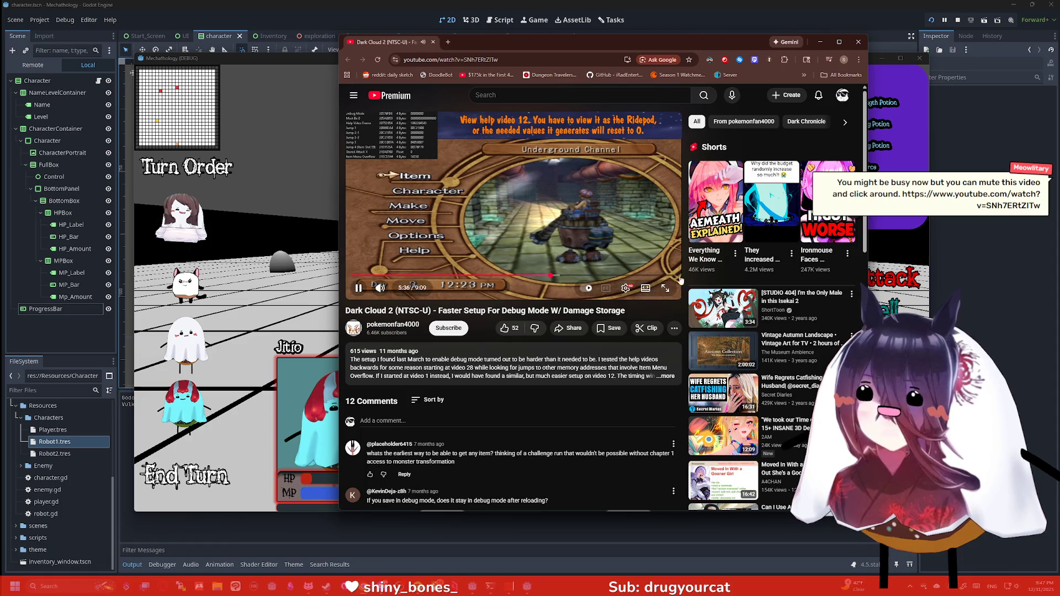
{"action": "key", "text": "k"}
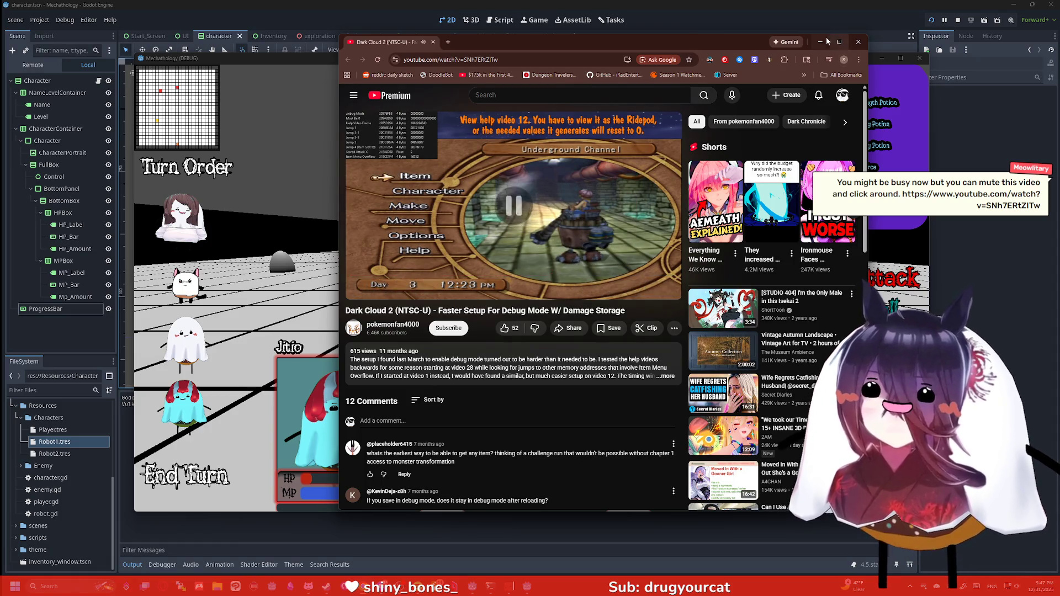
{"action": "left_click", "coordinate": [821, 42]}
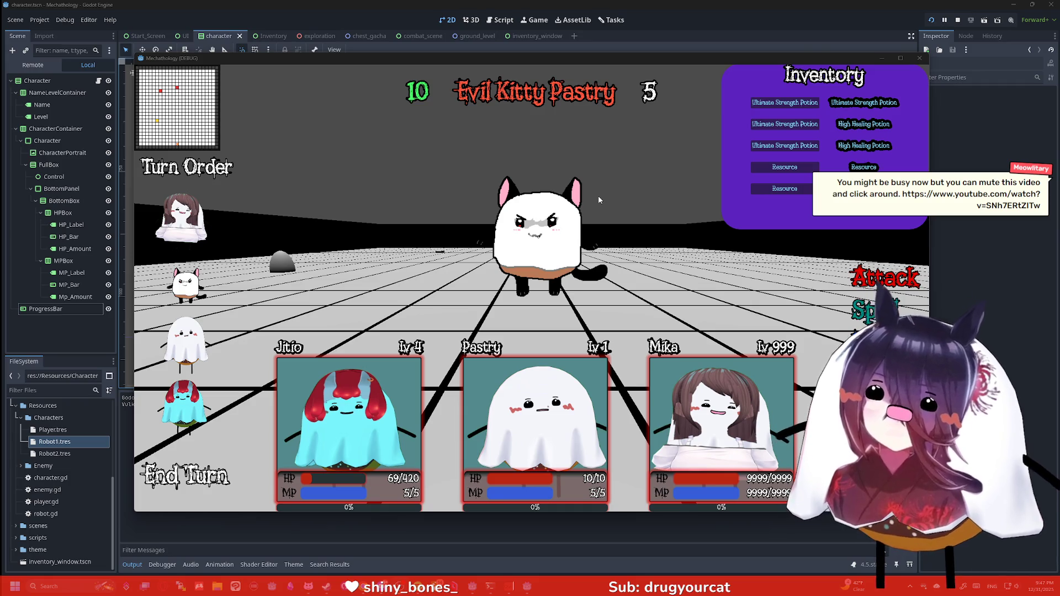
Rename the ProgressBar node to UltimateBar and save the character scene.
{"action": "left_click", "coordinate": [61, 310]}
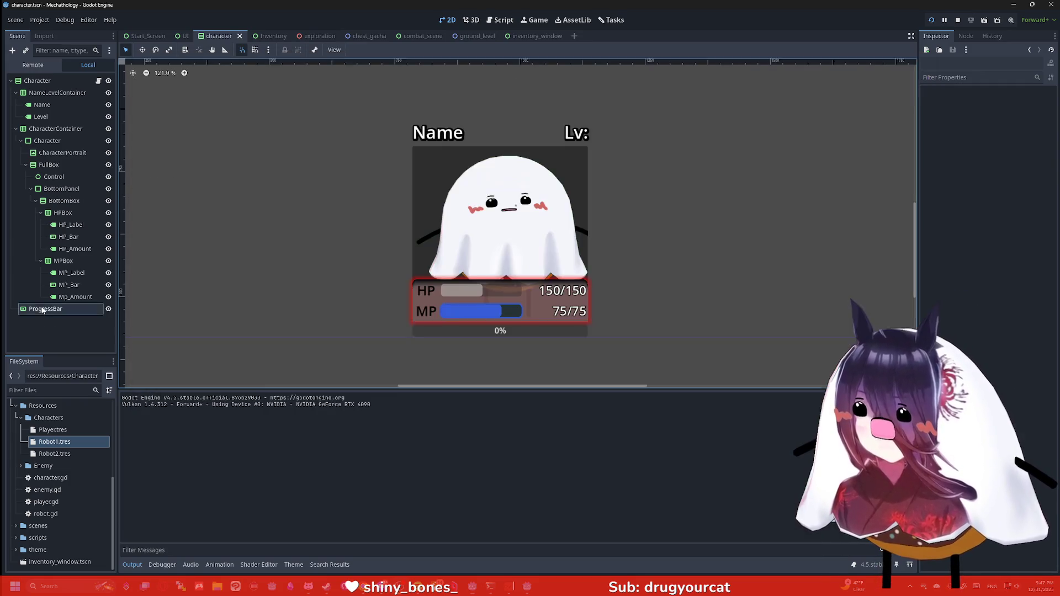
{"action": "key", "text": "F2"}
{"action": "type", "text": "UltimateBar"}
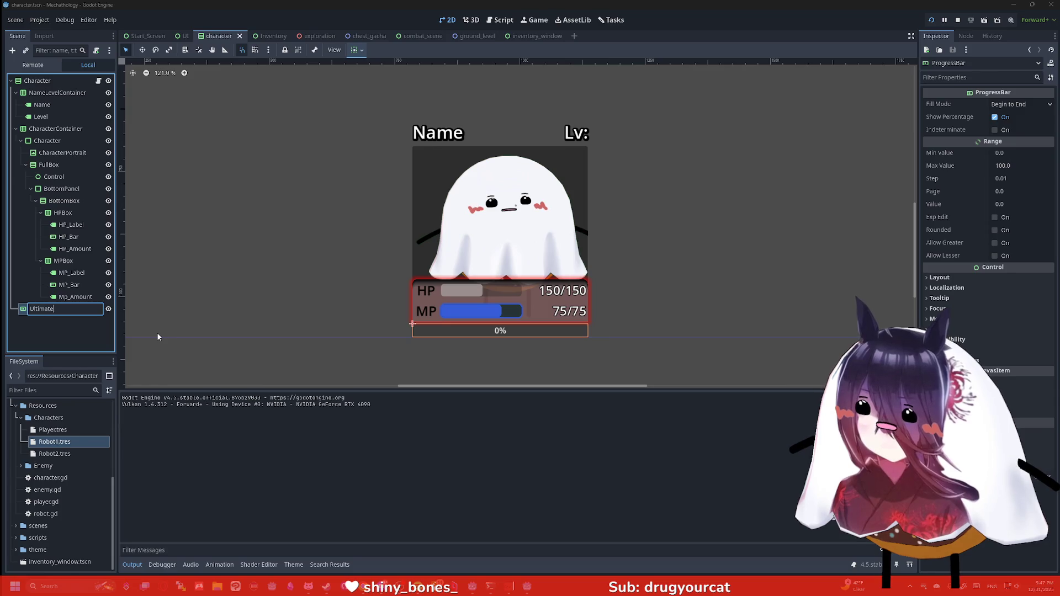
{"action": "key", "text": "Return"}
{"action": "key", "text": "ctrl+s"}
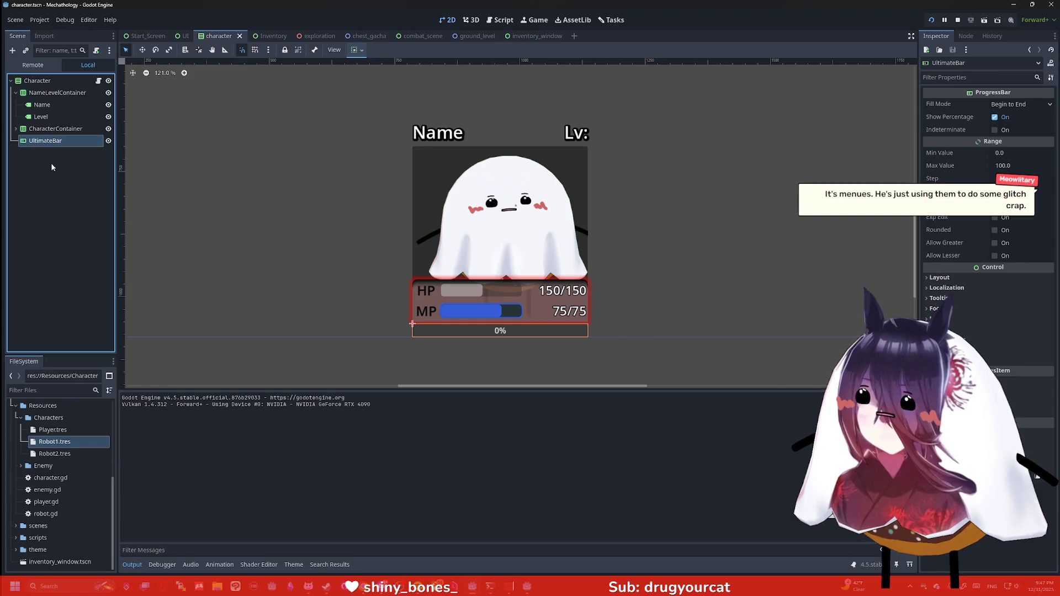
{"action": "left_click", "coordinate": [51, 165]}
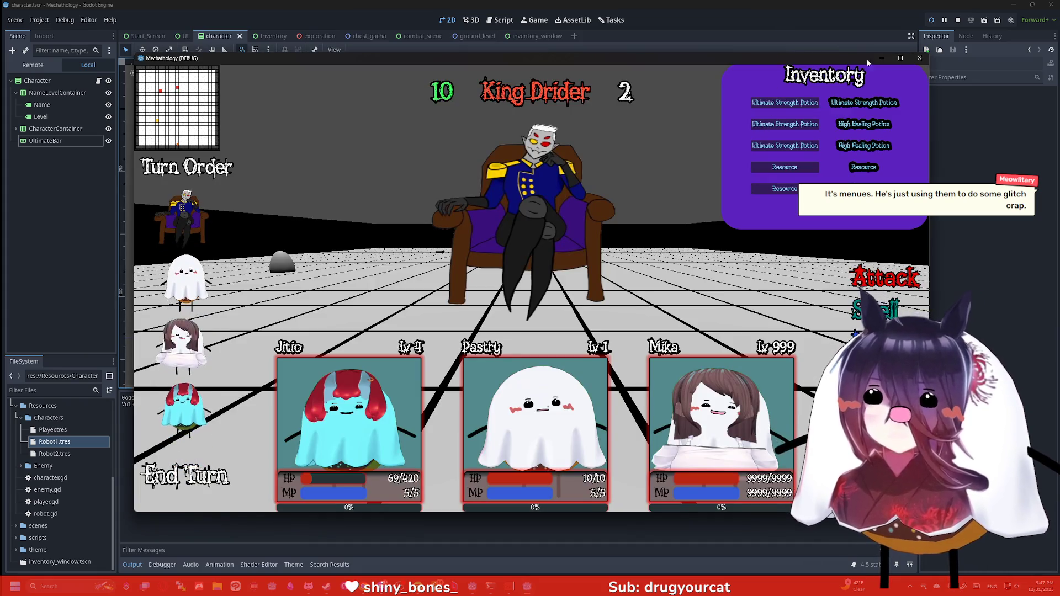
Maximize the running game window to check it, then close the game.
{"action": "left_click", "coordinate": [900, 58]}
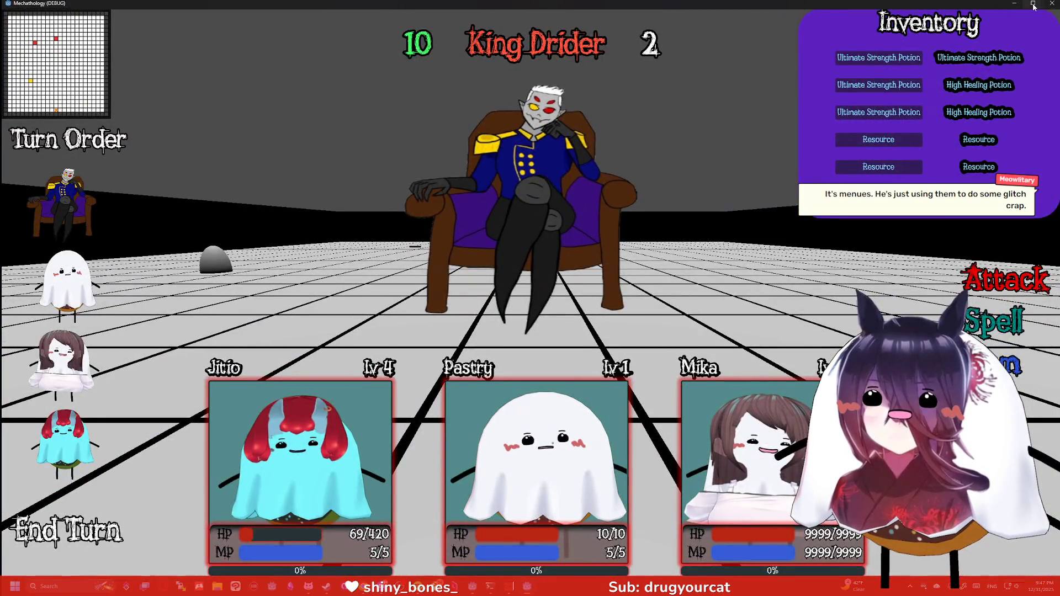
{"action": "left_click", "coordinate": [1034, 7]}
{"action": "left_click", "coordinate": [1038, 58]}
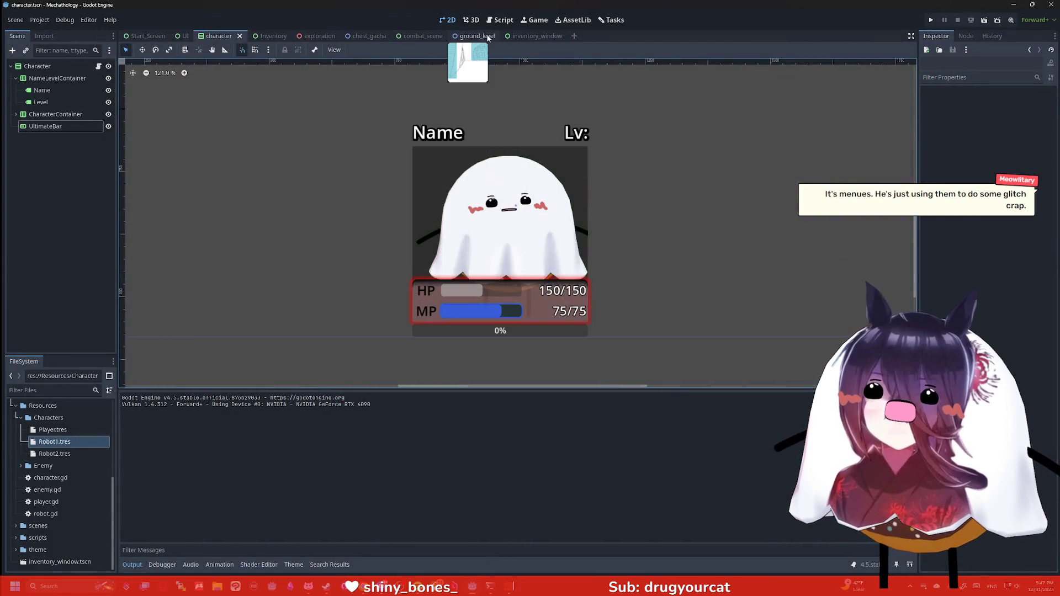
In inventory_window, inspect the GridContainer, Label and HBoxContainer nodes.
{"action": "left_click", "coordinate": [533, 36]}
{"action": "scroll", "coordinate": [656, 121], "scroll_direction": "up", "scroll_amount": 3}
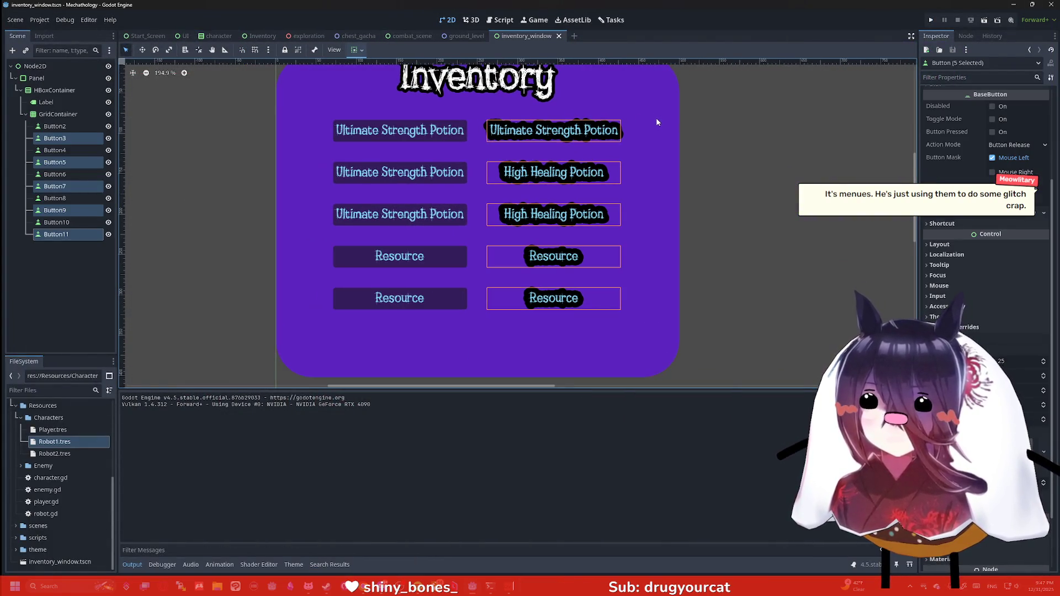
{"action": "left_click", "coordinate": [262, 197]}
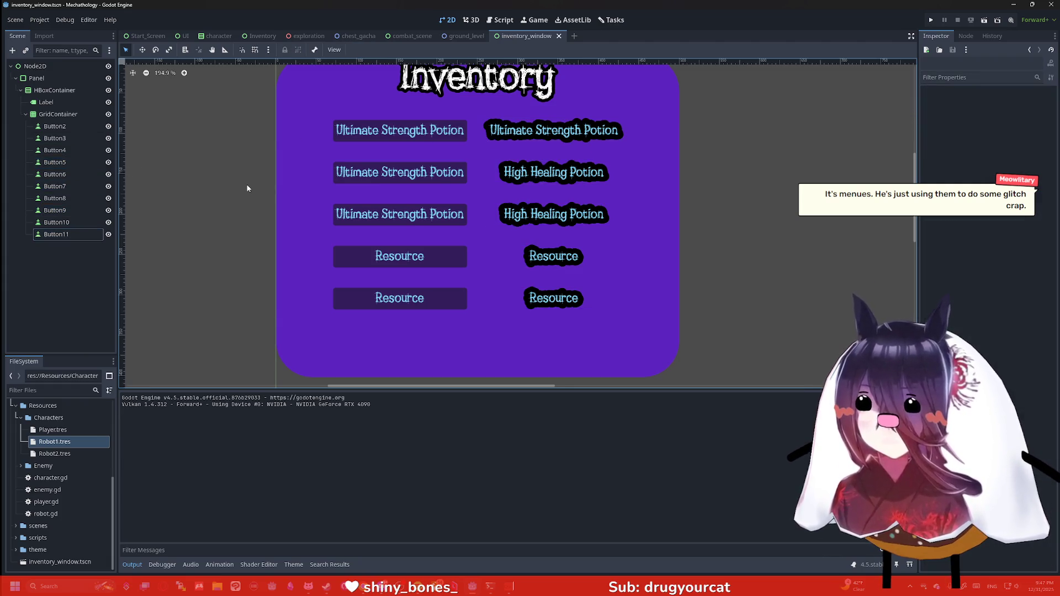
{"action": "scroll", "coordinate": [255, 180], "scroll_direction": "down", "scroll_amount": 2}
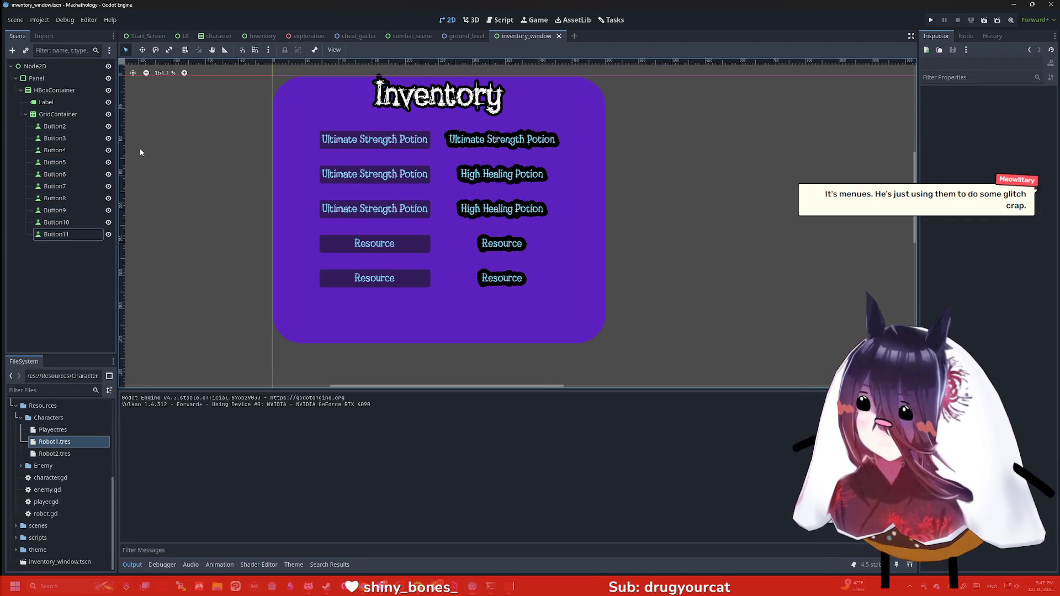
{"action": "left_click", "coordinate": [58, 114]}
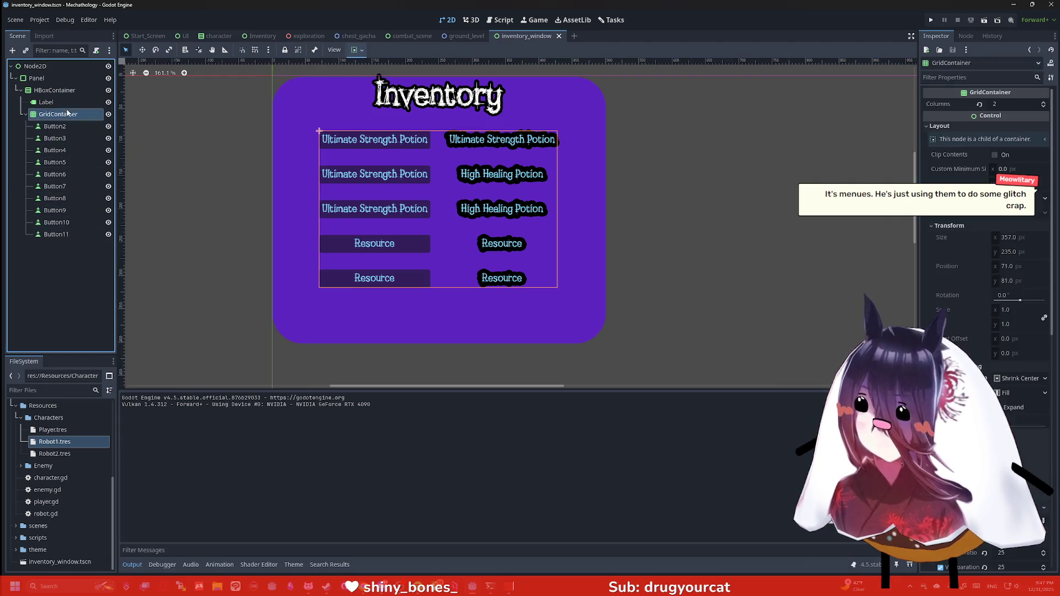
{"action": "left_click", "coordinate": [64, 102]}
{"action": "left_click", "coordinate": [64, 91]}
Raise the Inventory Panel's bottom edge, narrow its right side, and test-run the game.
{"action": "left_click", "coordinate": [55, 78]}
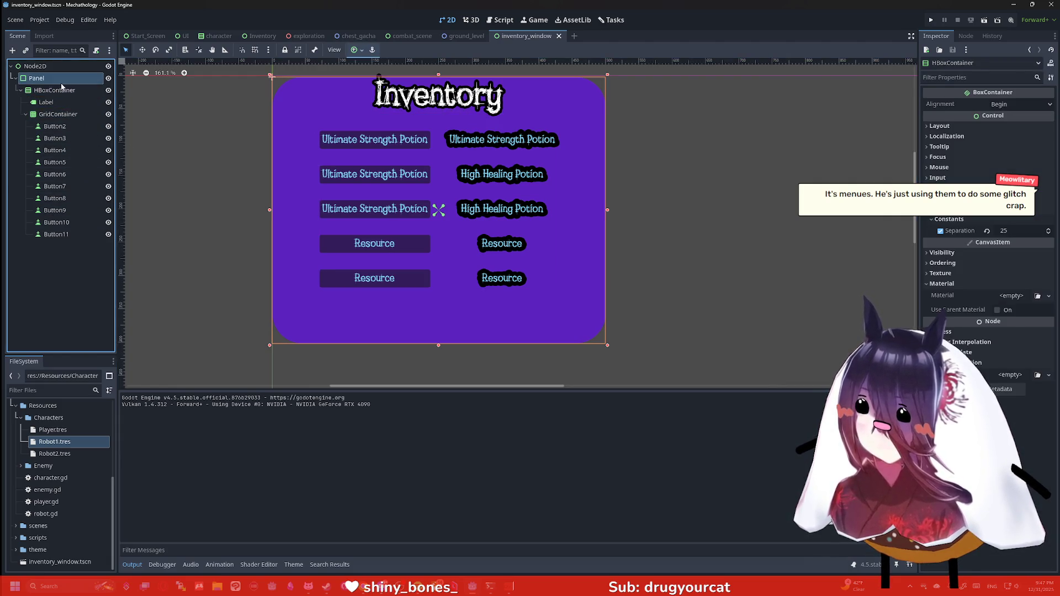
{"action": "left_click", "coordinate": [438, 342]}
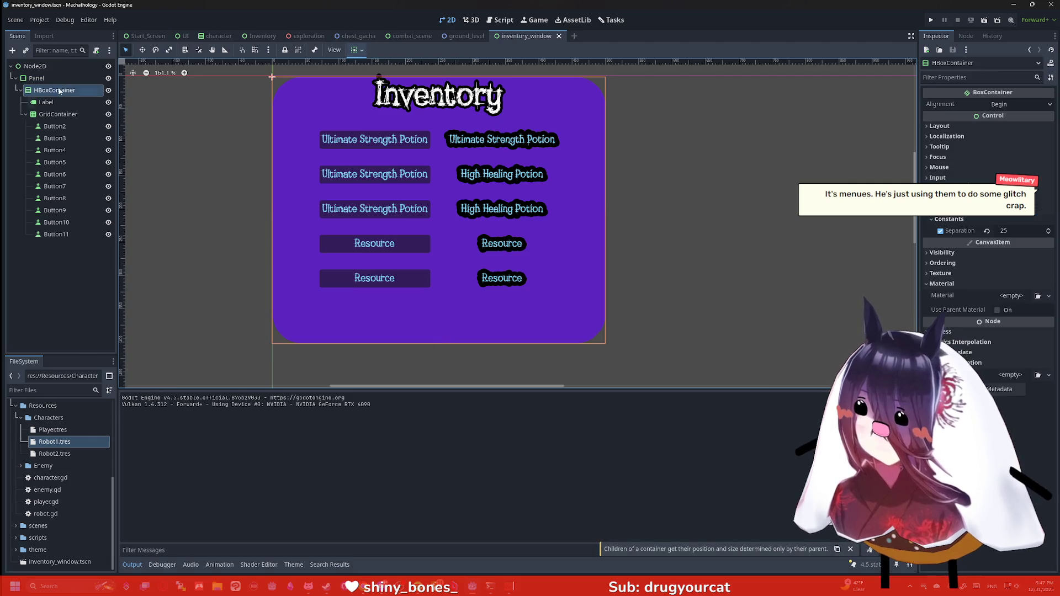
{"action": "left_click", "coordinate": [52, 78]}
{"action": "left_click_drag", "start_coordinate": [438, 347], "coordinate": [439, 304]}
{"action": "mouse_move", "coordinate": [606, 195]}
{"action": "left_mouse_down"}
{"action": "mouse_move", "coordinate": [528, 203]}
{"action": "mouse_move", "coordinate": [537, 204]}
{"action": "left_mouse_up"}
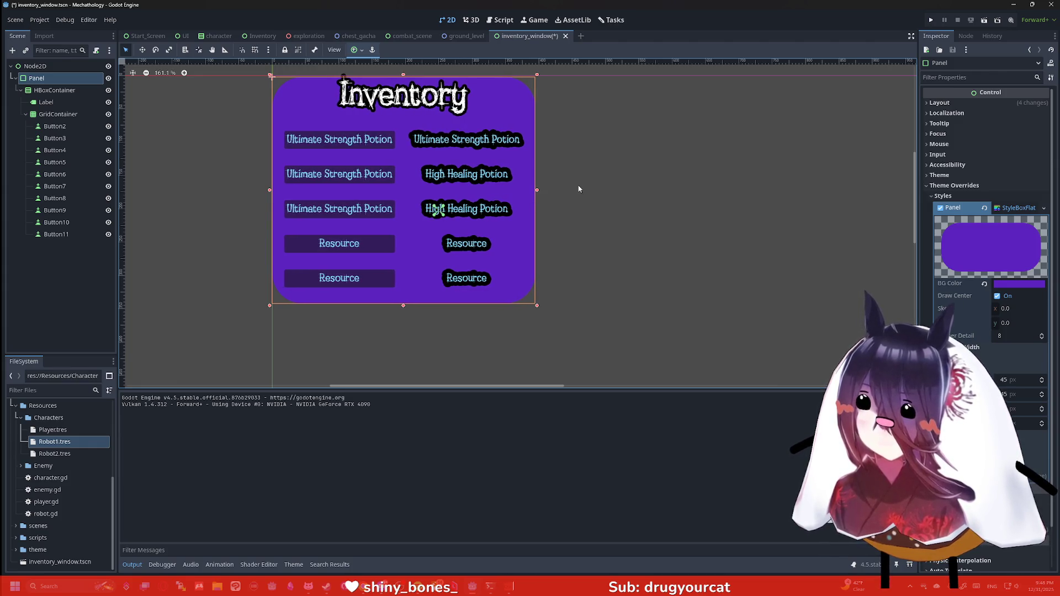
{"action": "left_click", "coordinate": [930, 21]}
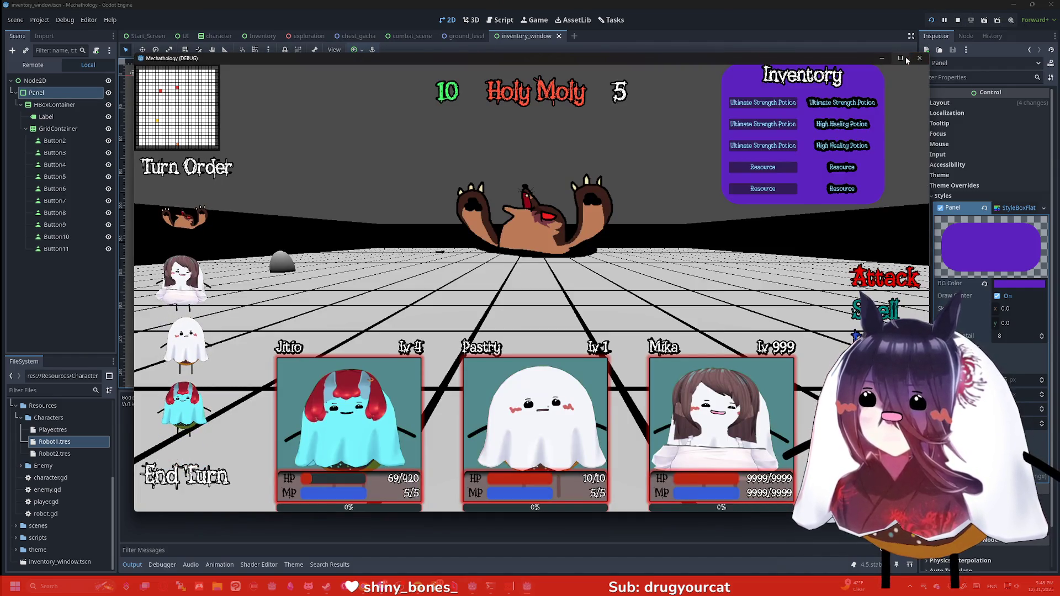
Run the combat scene full screen to check the tighter Inventory panel, then close it.
{"action": "left_click", "coordinate": [918, 58]}
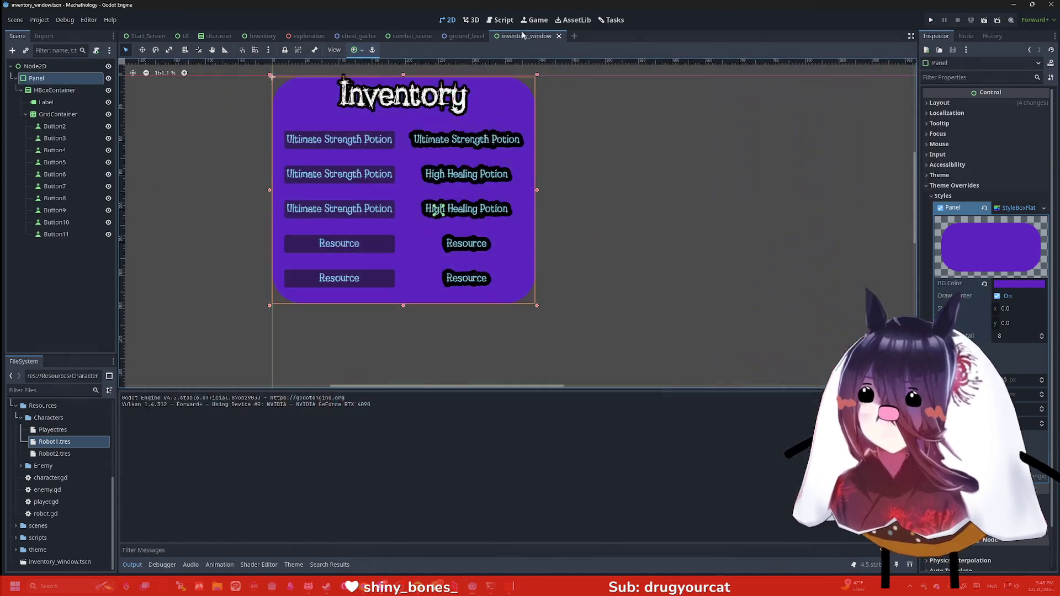
{"action": "left_click", "coordinate": [412, 35]}
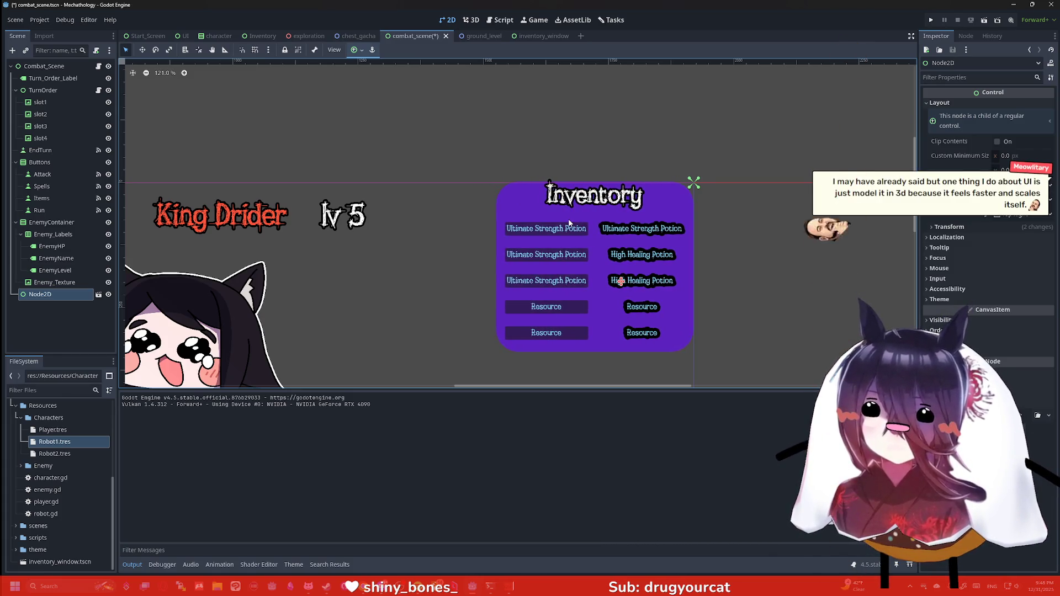
{"action": "left_click", "coordinate": [932, 21]}
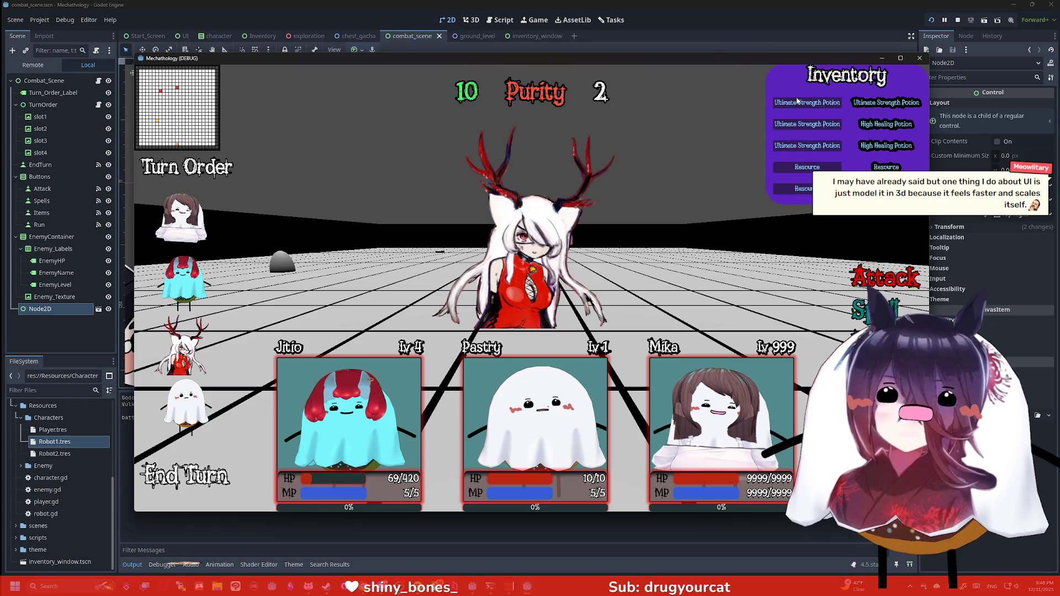
{"action": "left_click", "coordinate": [901, 58]}
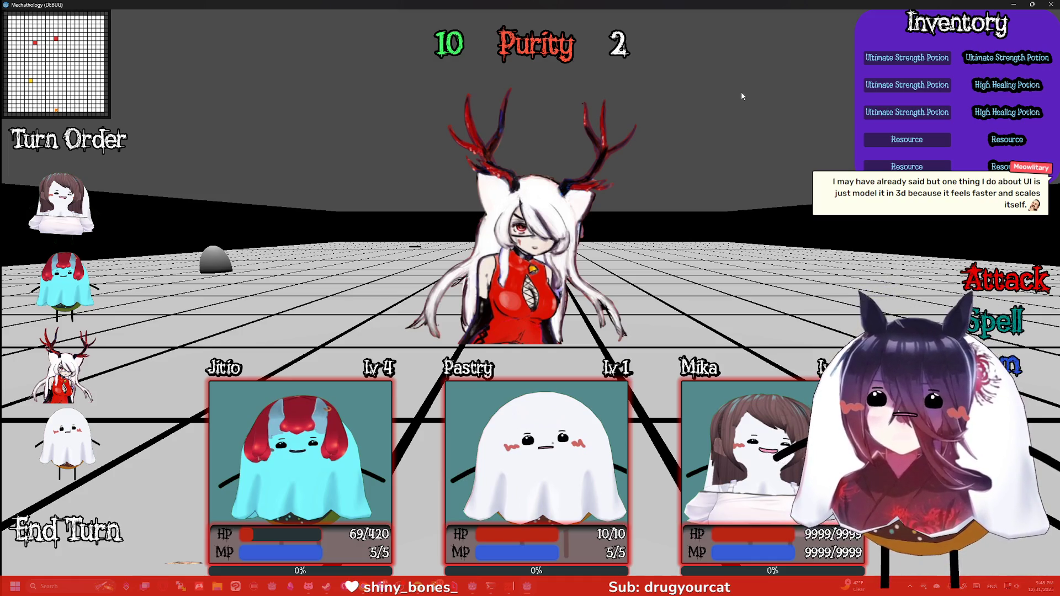
{"action": "left_click", "coordinate": [1049, 7]}
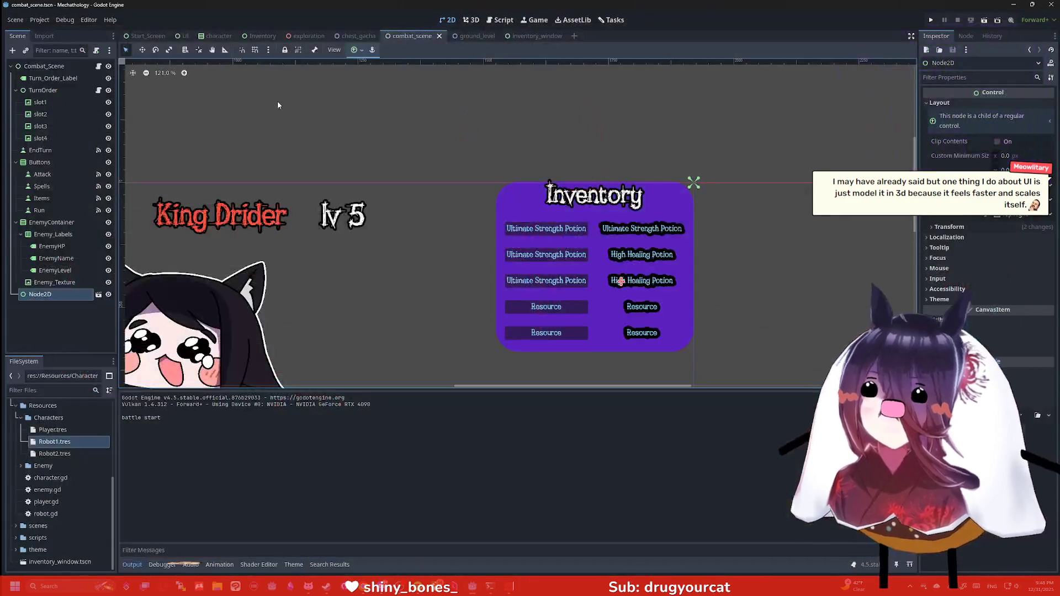
Select the left-column buttons Button2, 4, 6, 8 and 10 in inventory_window.
{"action": "left_click", "coordinate": [533, 36]}
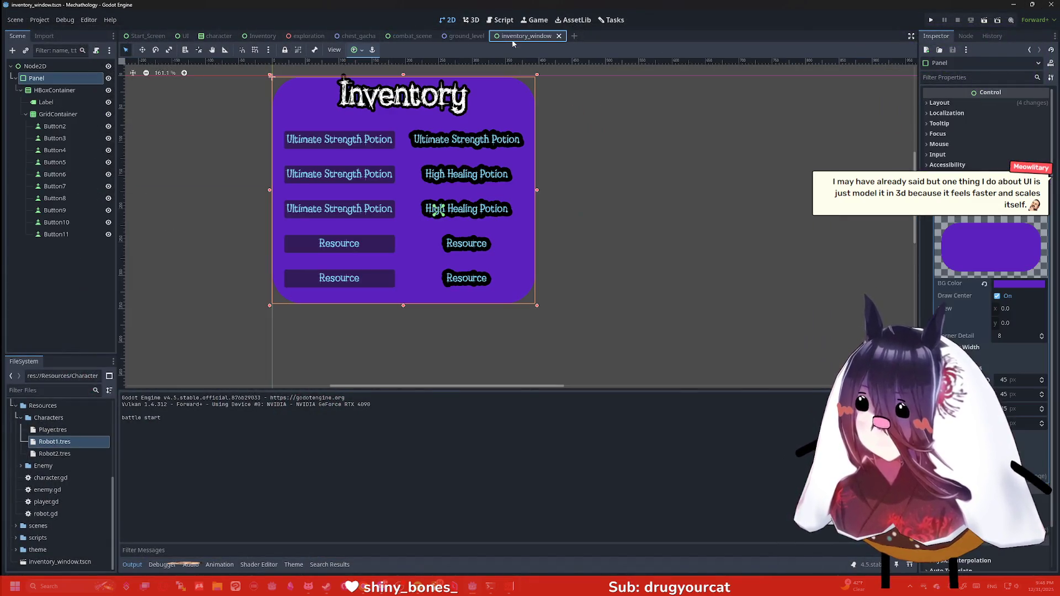
{"action": "left_click", "coordinate": [62, 129]}
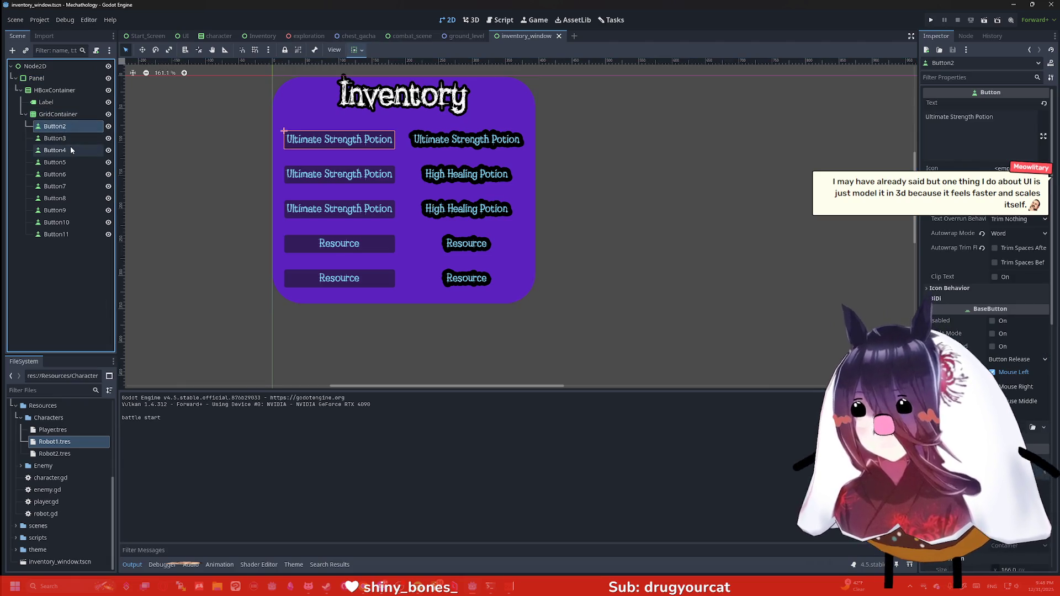
{"action": "left_click", "coordinate": [70, 150], "text": "ctrl"}
{"action": "left_click", "coordinate": [73, 174], "text": "ctrl"}
{"action": "left_click", "coordinate": [74, 197], "text": "ctrl"}
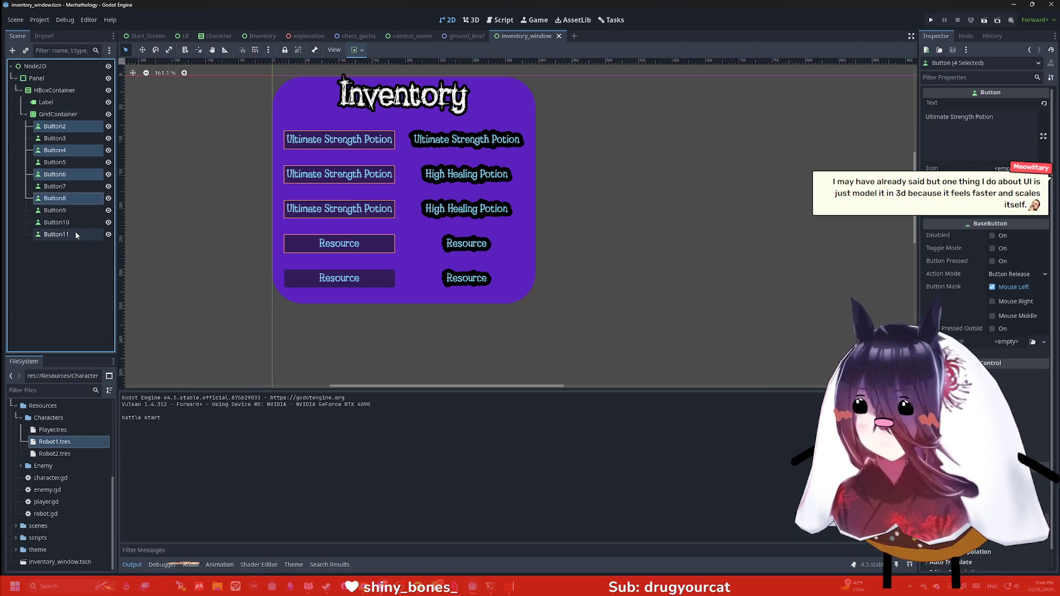
{"action": "left_click", "coordinate": [76, 234], "text": "ctrl"}
{"action": "left_click", "coordinate": [77, 234], "text": "ctrl"}
{"action": "left_click", "coordinate": [77, 223], "text": "ctrl"}
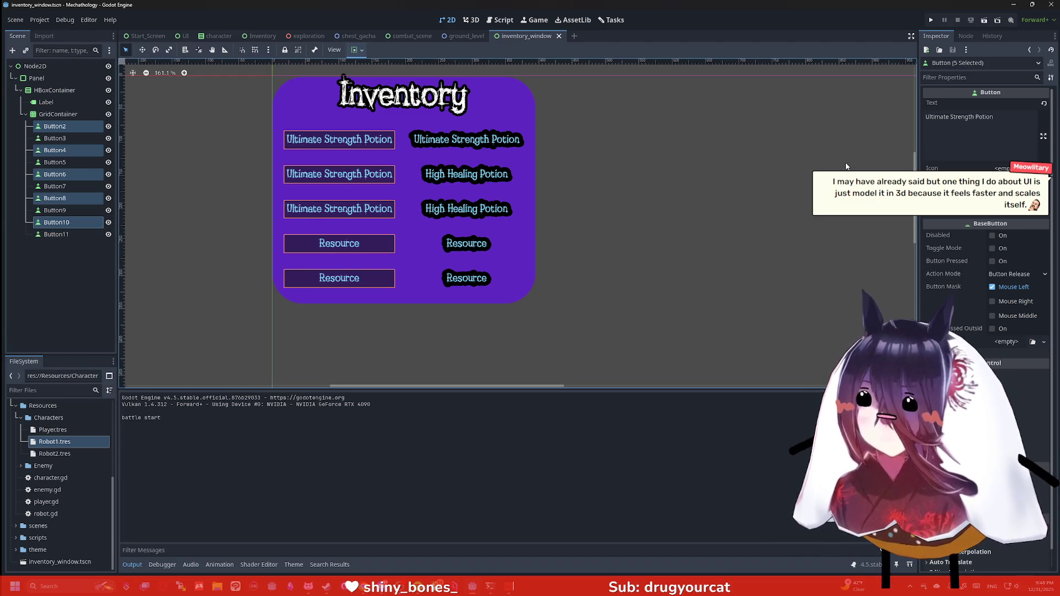
Give the selected buttons the right column's text outline, make them Flat, and save.
{"action": "left_click", "coordinate": [988, 78]}
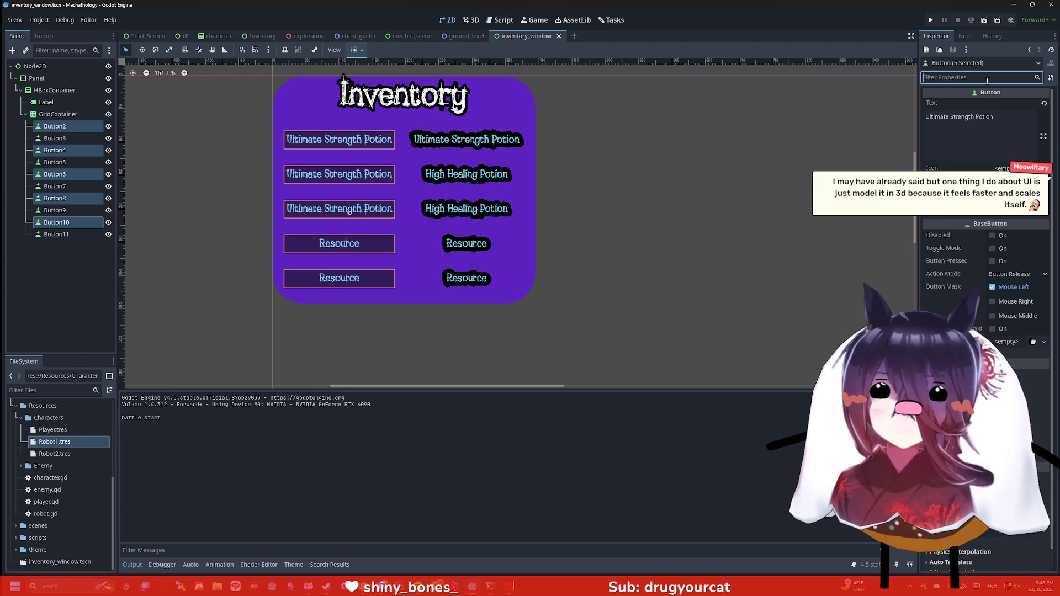
{"action": "type", "text": "f"}
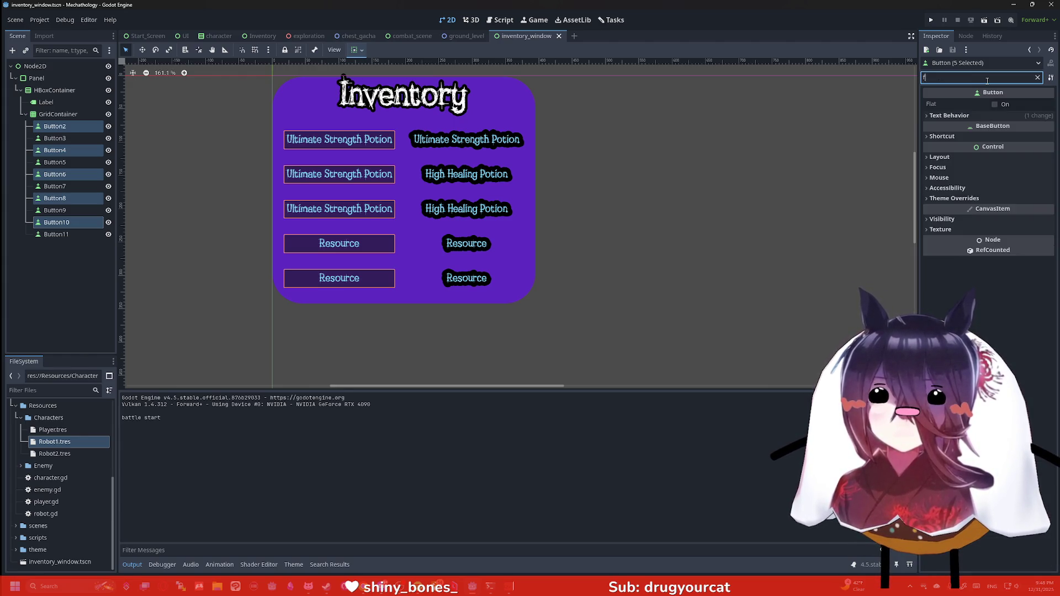
{"action": "key", "text": "BackSpace"}
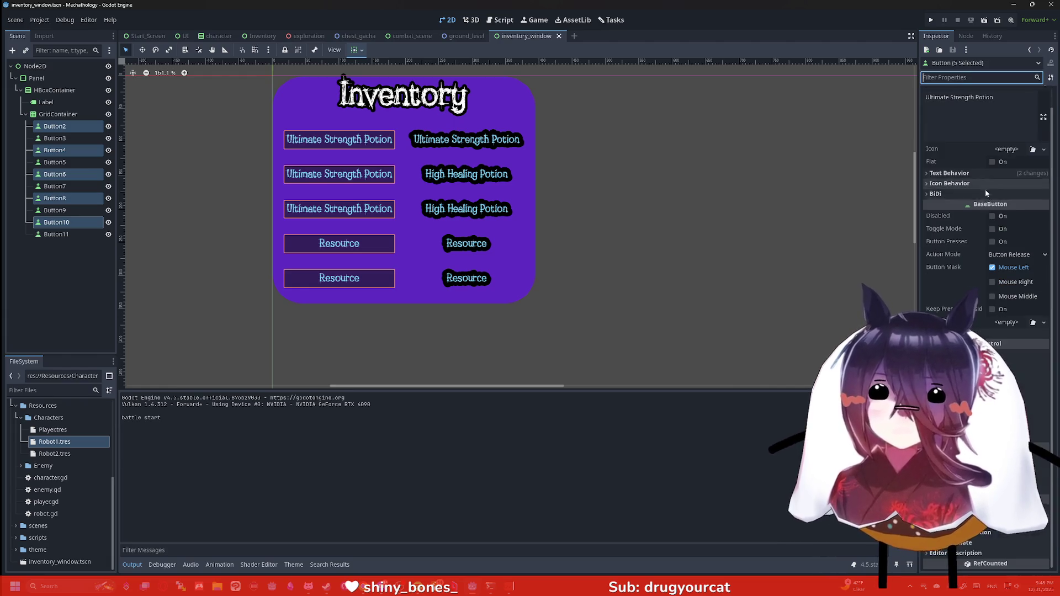
{"action": "left_click", "coordinate": [984, 325]}
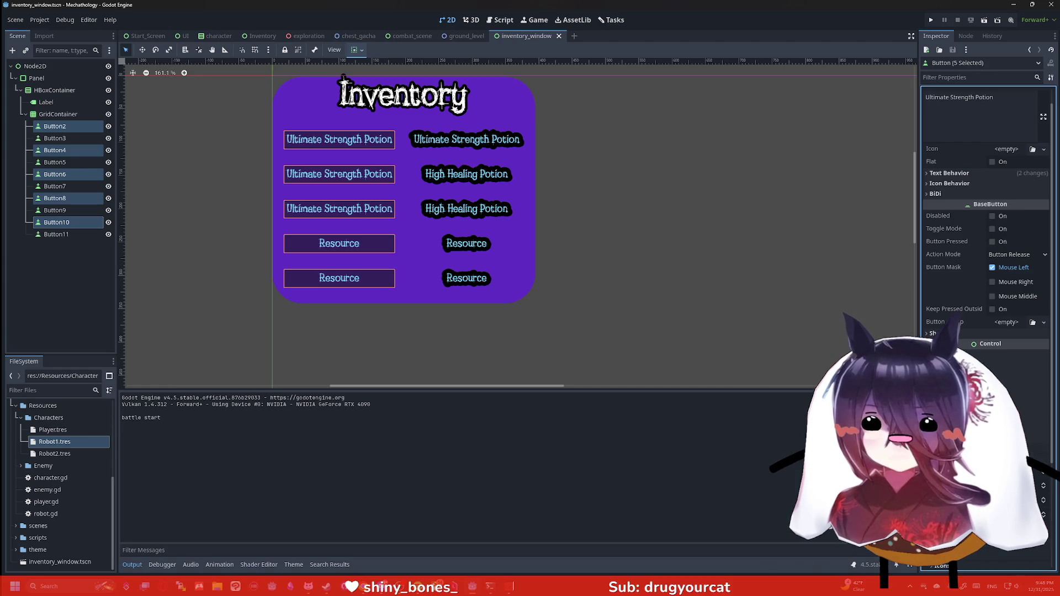
{"action": "key", "text": "Return"}
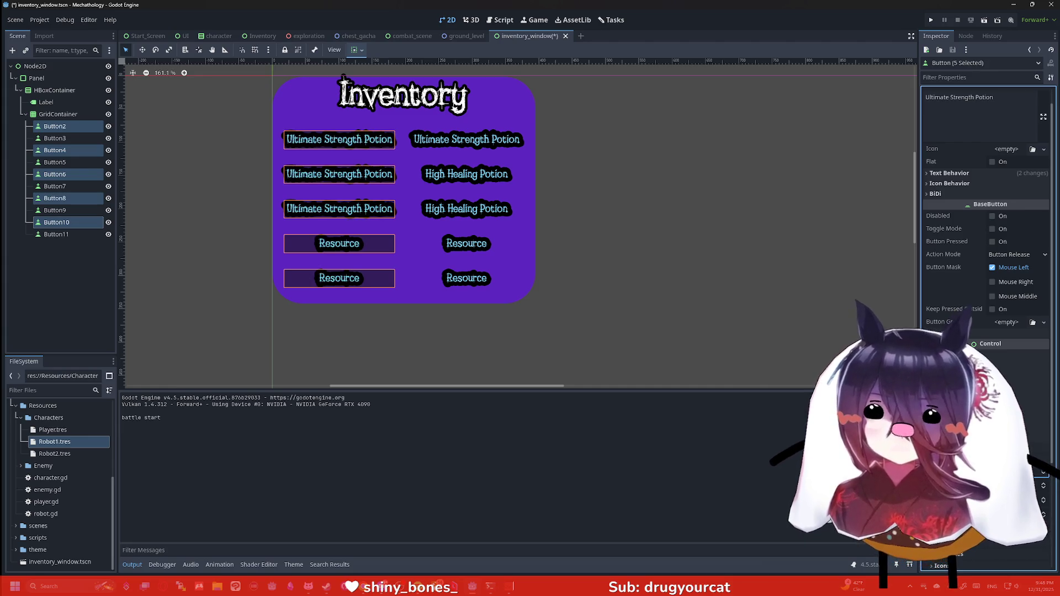
{"action": "scroll", "coordinate": [989, 182], "scroll_direction": "up", "scroll_amount": 1}
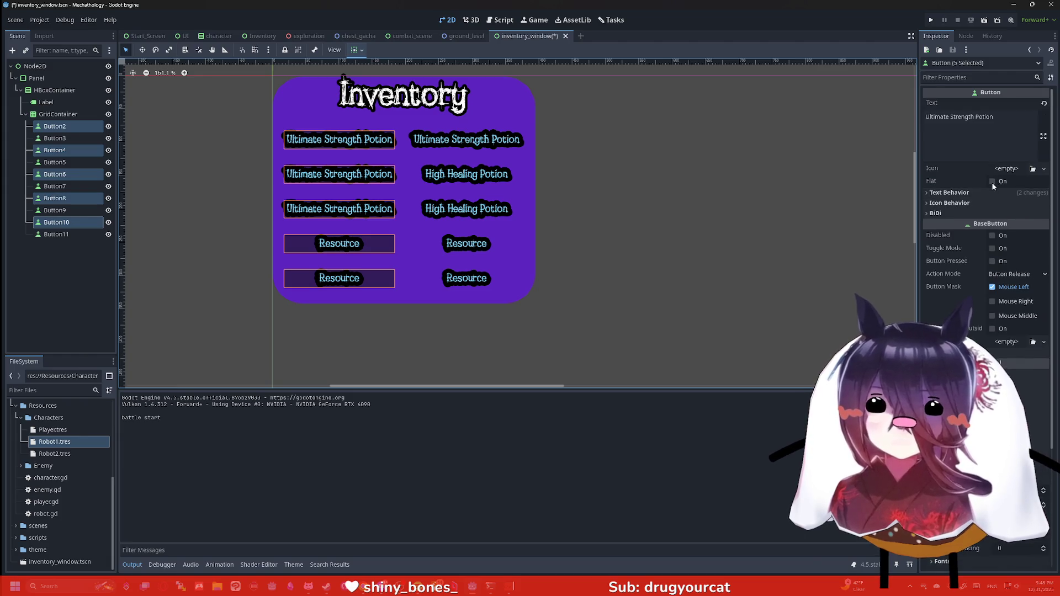
{"action": "left_click", "coordinate": [992, 181]}
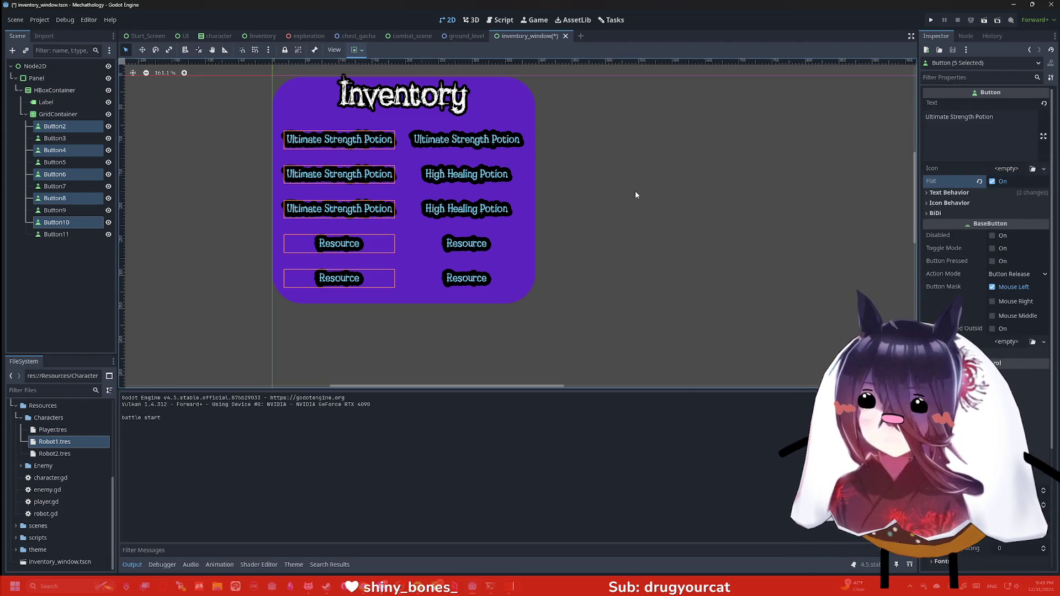
{"action": "left_click", "coordinate": [614, 187]}
{"action": "key", "text": "ctrl+s"}
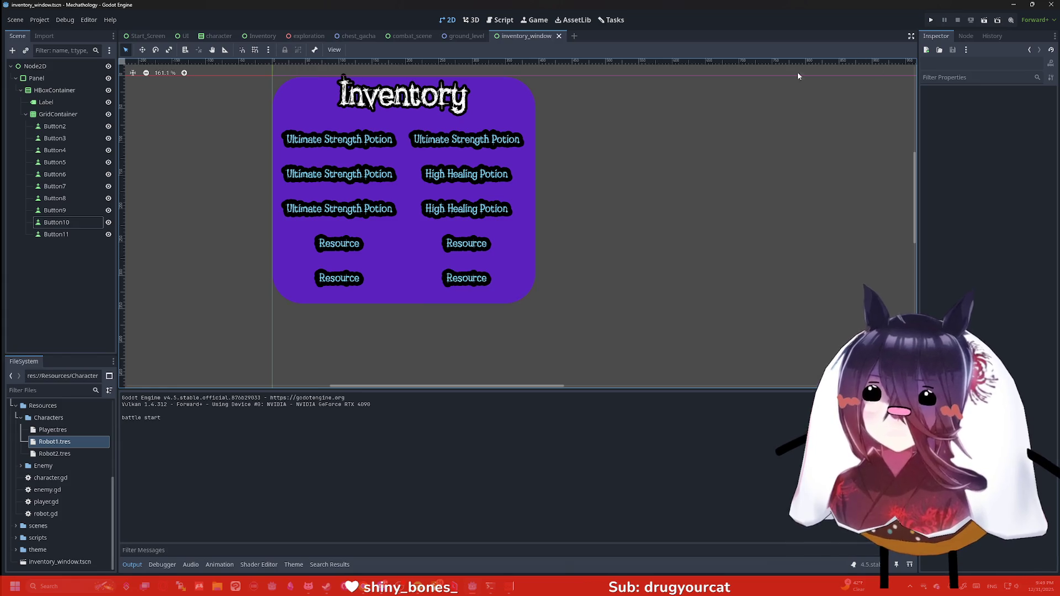
{"action": "left_click", "coordinate": [72, 126]}
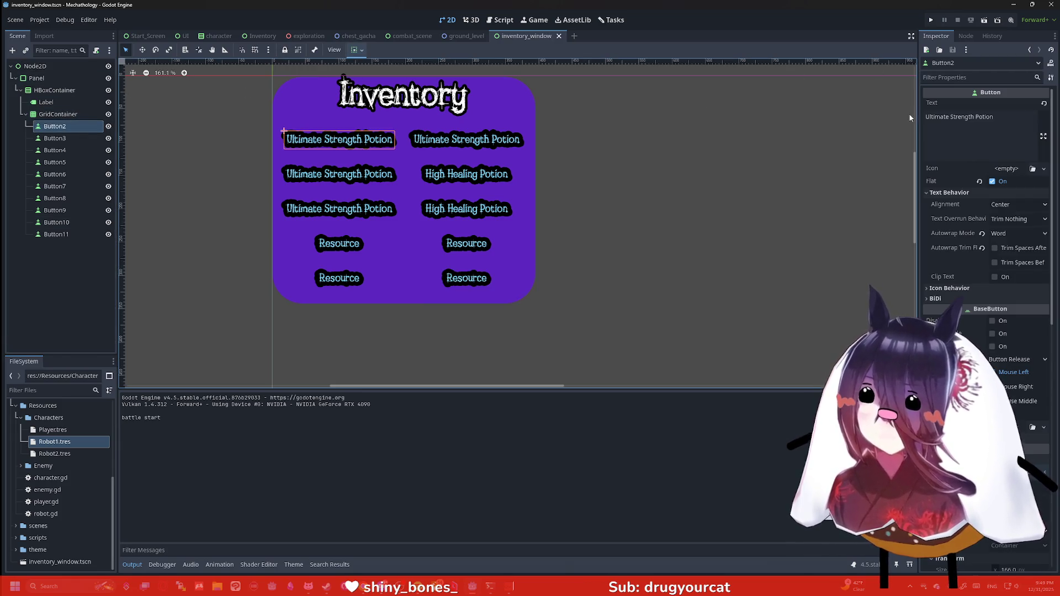
Retype Button2's label starting with 'He' and relabel Button7 as Health Potion.
{"action": "triple_click", "coordinate": [1018, 119]}
{"action": "type", "text": "Health"}
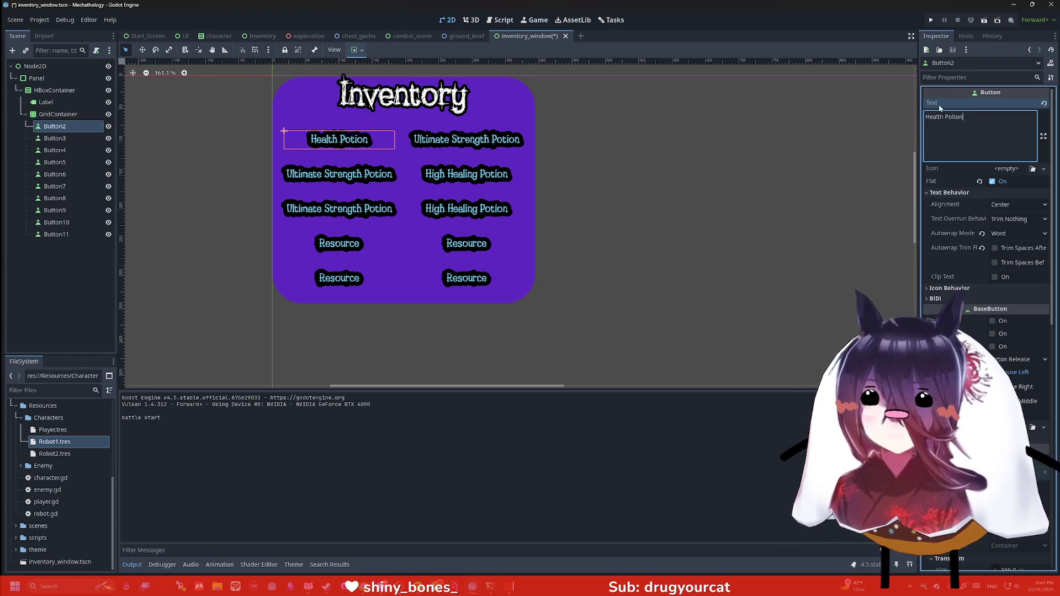
{"action": "left_click", "coordinate": [467, 208]}
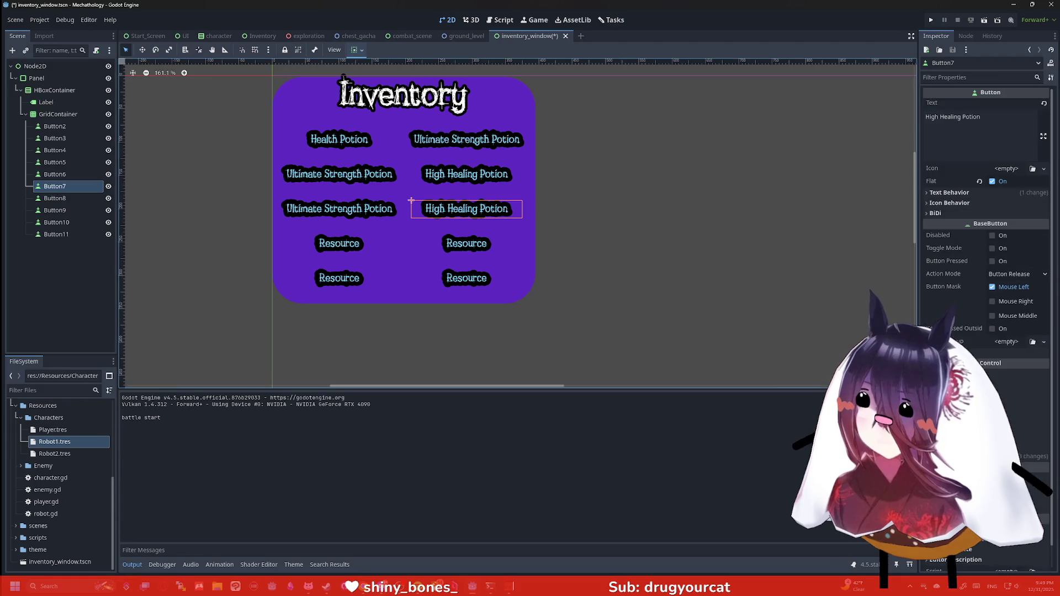
{"action": "triple_click", "coordinate": [974, 124]}
{"action": "type", "text": "Health Potion"}
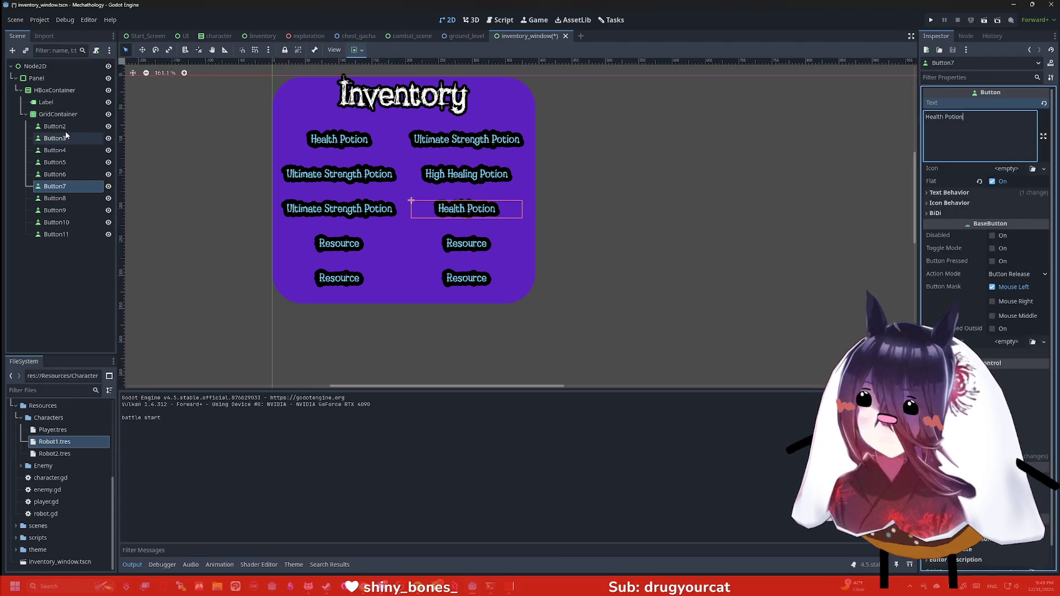
Relabel Button3 and Button6 as Mana Potion.
{"action": "left_click", "coordinate": [445, 143]}
{"action": "left_click_drag", "start_coordinate": [994, 117], "coordinate": [970, 119]}
{"action": "key", "text": "BackSpace"}
{"action": "key", "text": "BackSpace"}
{"action": "key", "text": "BackSpace"}
{"action": "type", "text": "M"}
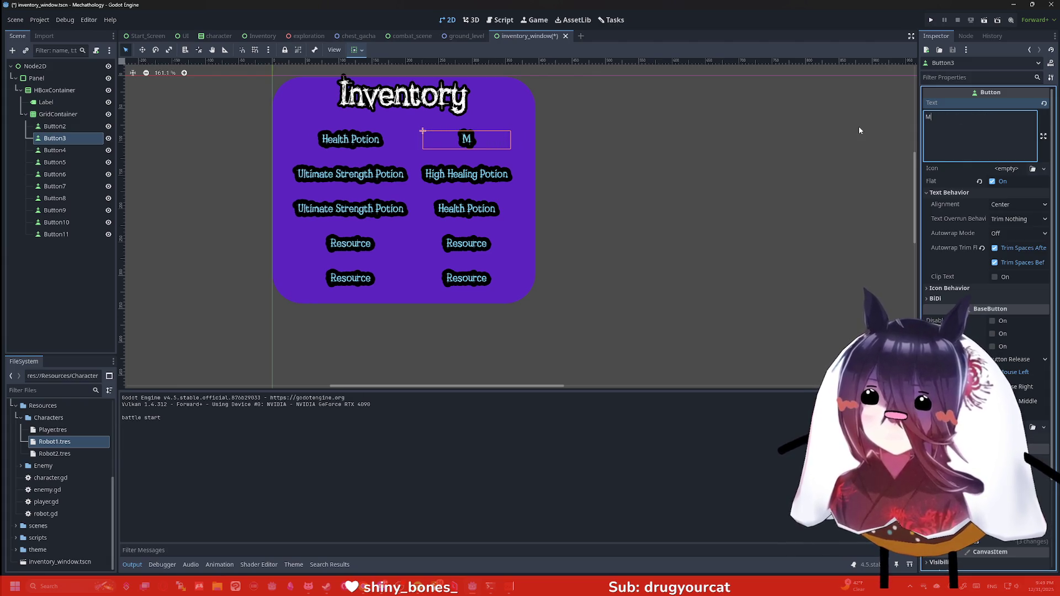
{"action": "type", "text": "ana Potion"}
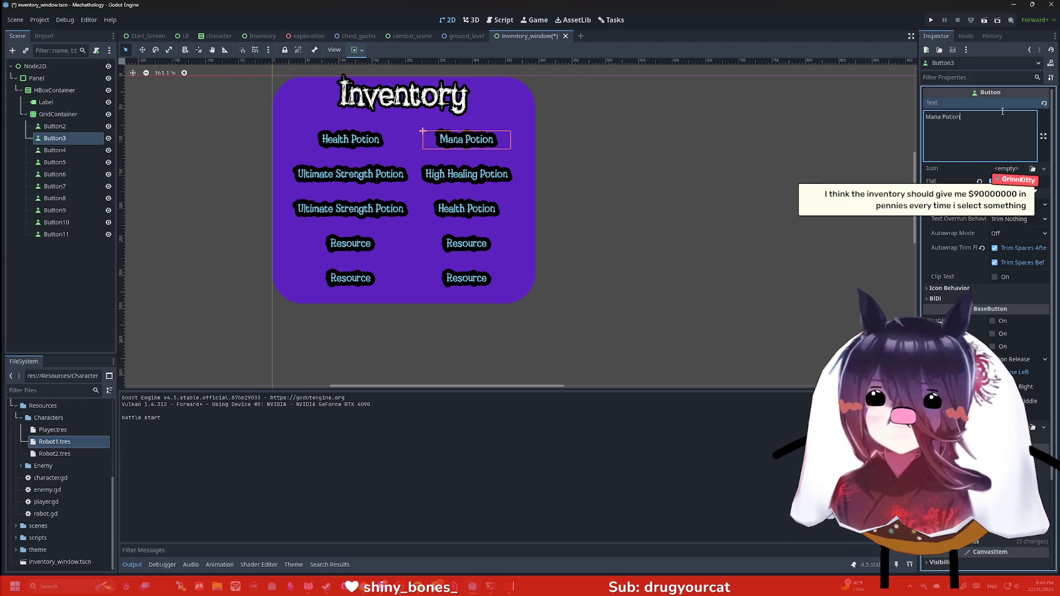
{"action": "left_click", "coordinate": [54, 162]}
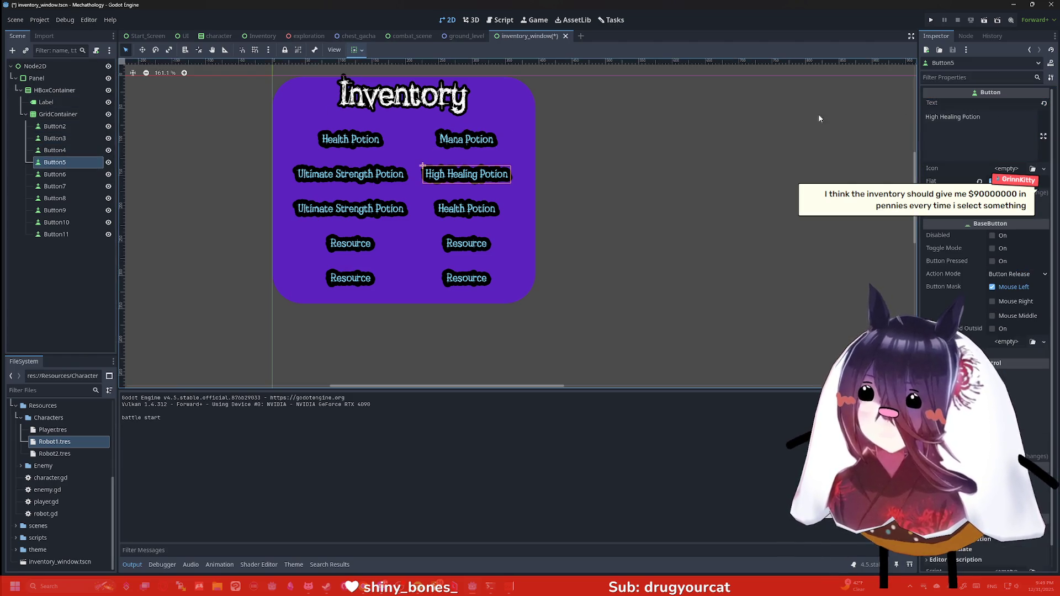
{"action": "left_click", "coordinate": [55, 174]}
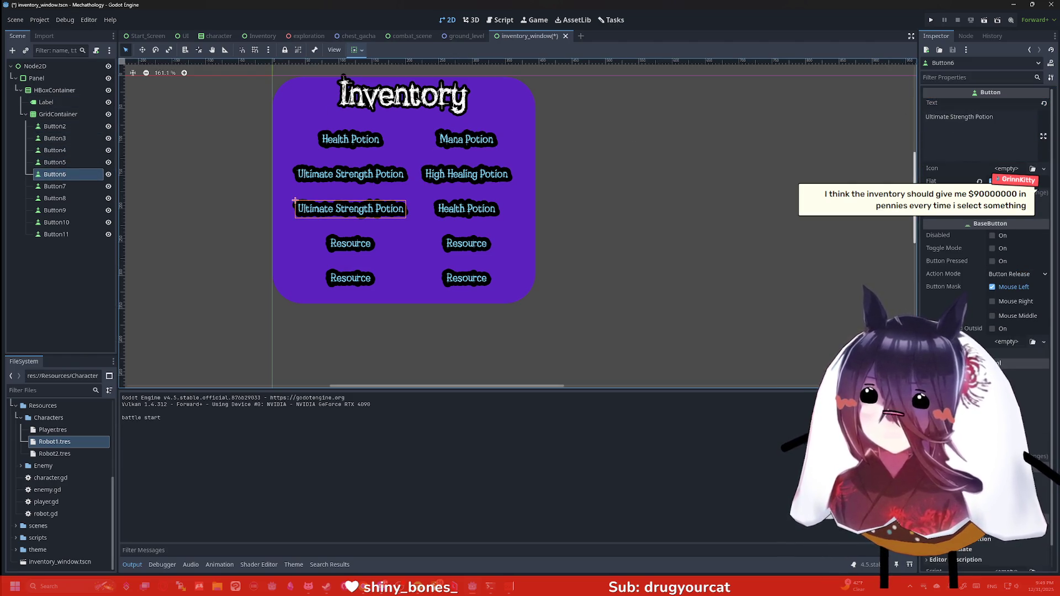
{"action": "left_click", "coordinate": [972, 136]}
{"action": "key", "text": "ctrl+a"}
{"action": "type", "text": "Mana Potion"}
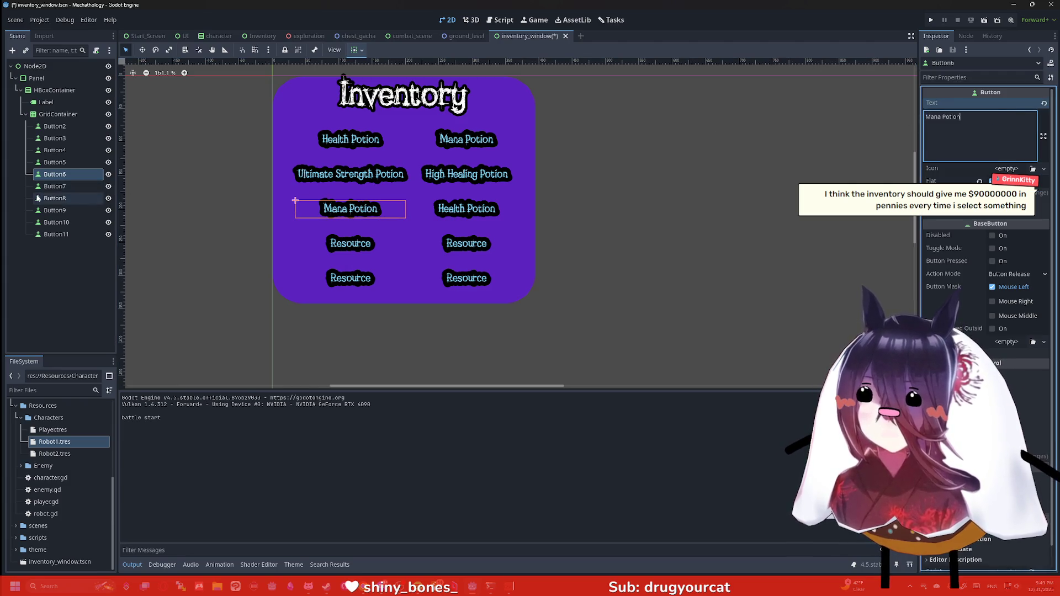
Relabel Button10 as Ressurect Orb.
{"action": "left_click", "coordinate": [55, 186]}
{"action": "left_click", "coordinate": [55, 198]}
{"action": "double_click", "coordinate": [937, 117]}
{"action": "type", "text": "Ressurect Orb"}
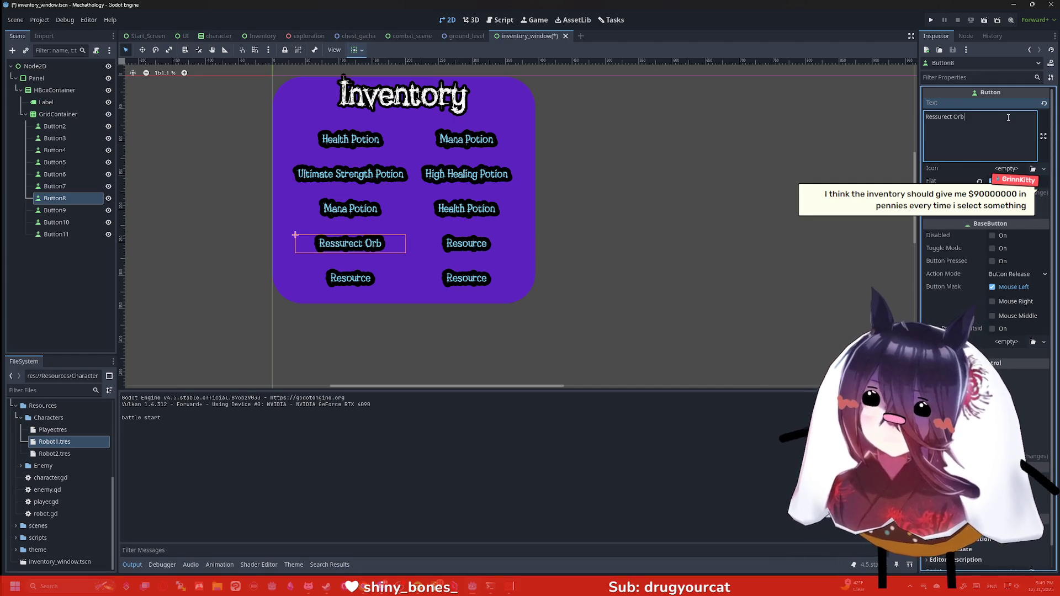
{"action": "left_click", "coordinate": [56, 222]}
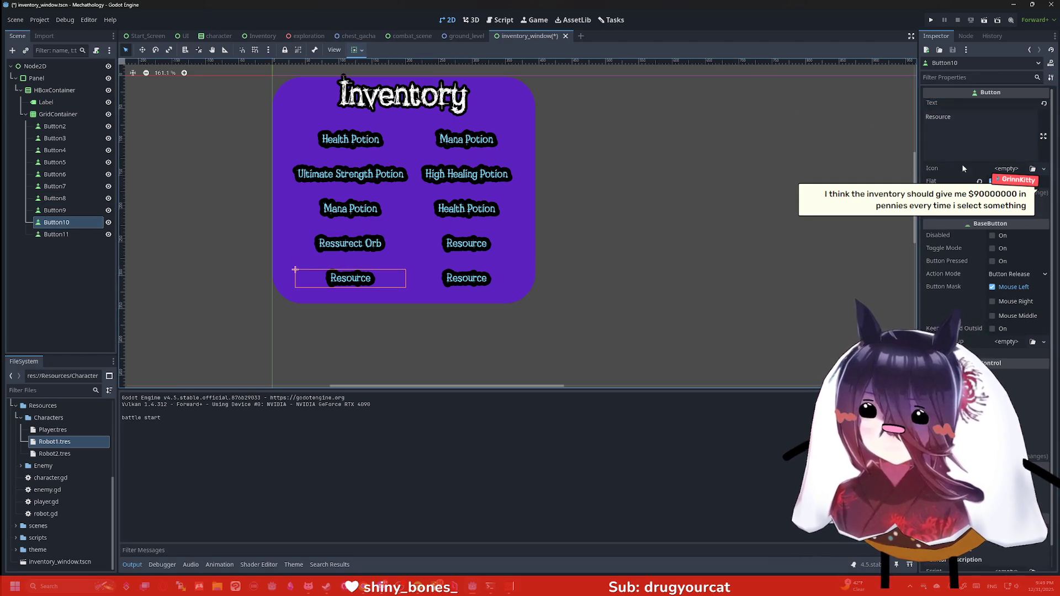
{"action": "left_click", "coordinate": [950, 116]}
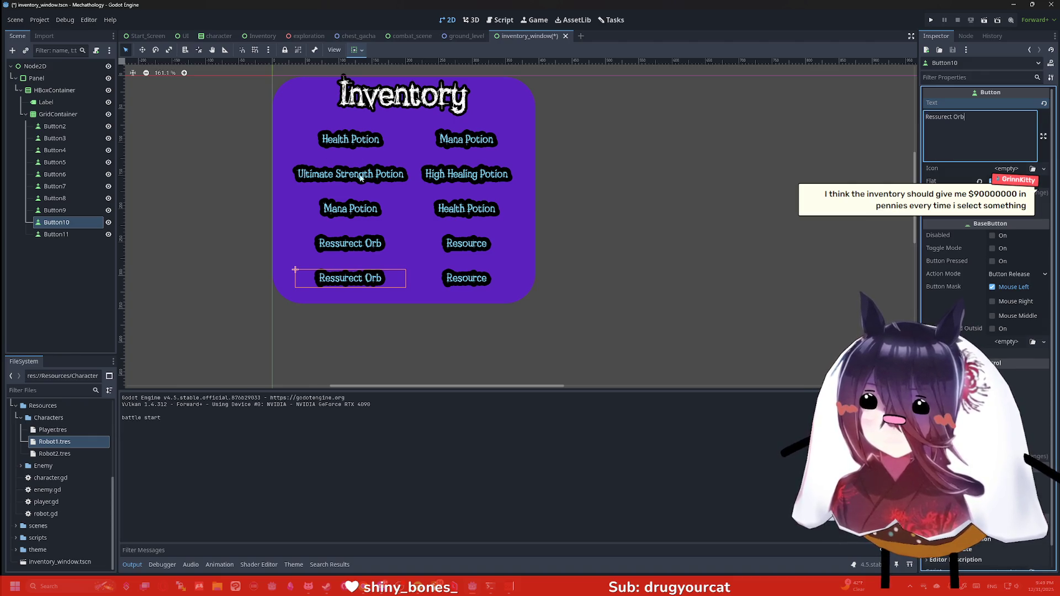
{"action": "type", "text": "surect Orb"}
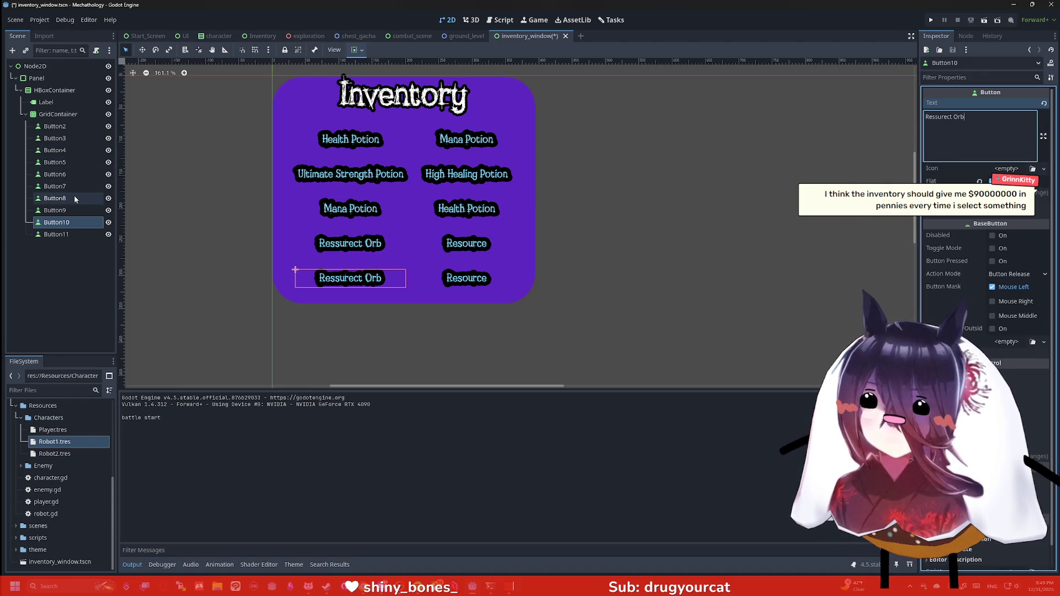
{"action": "left_click", "coordinate": [67, 223]}
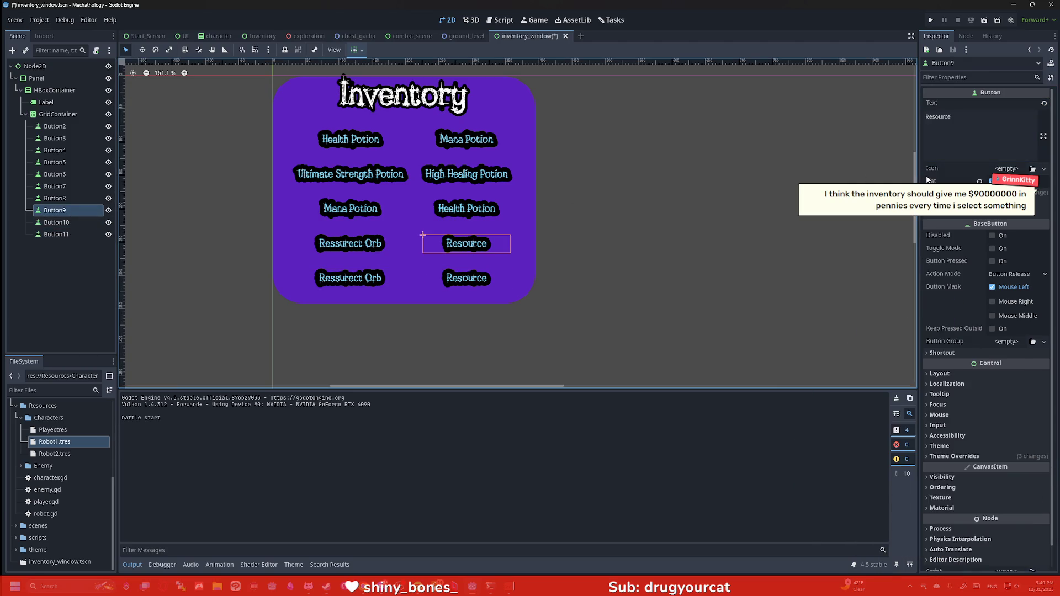
Label Button9 '9000 Pennies' and Button11 with a chat viewer's username, then run the game.
{"action": "left_click", "coordinate": [990, 118]}
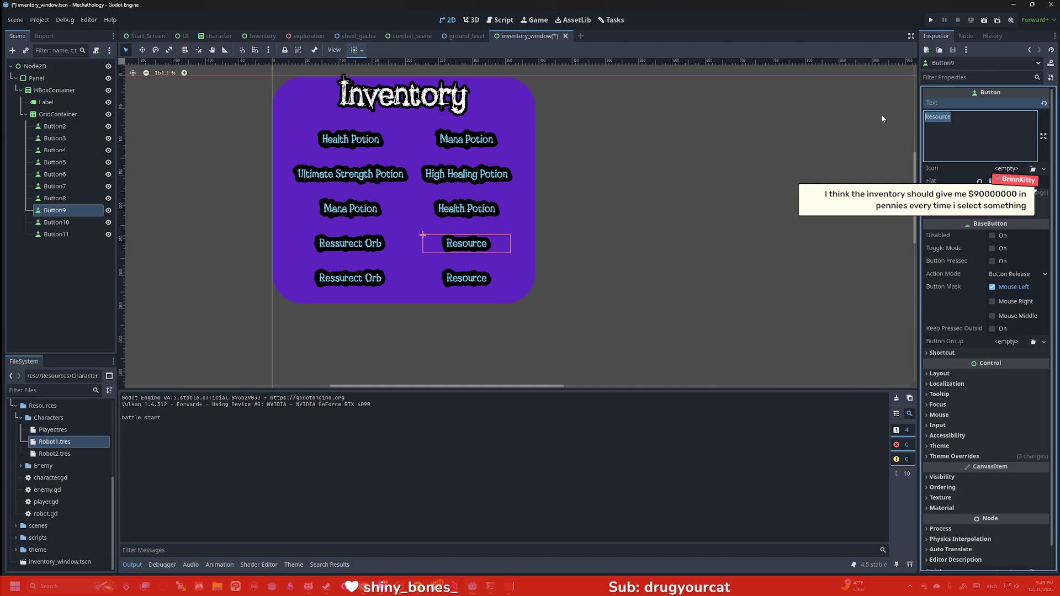
{"action": "type", "text": "9"}
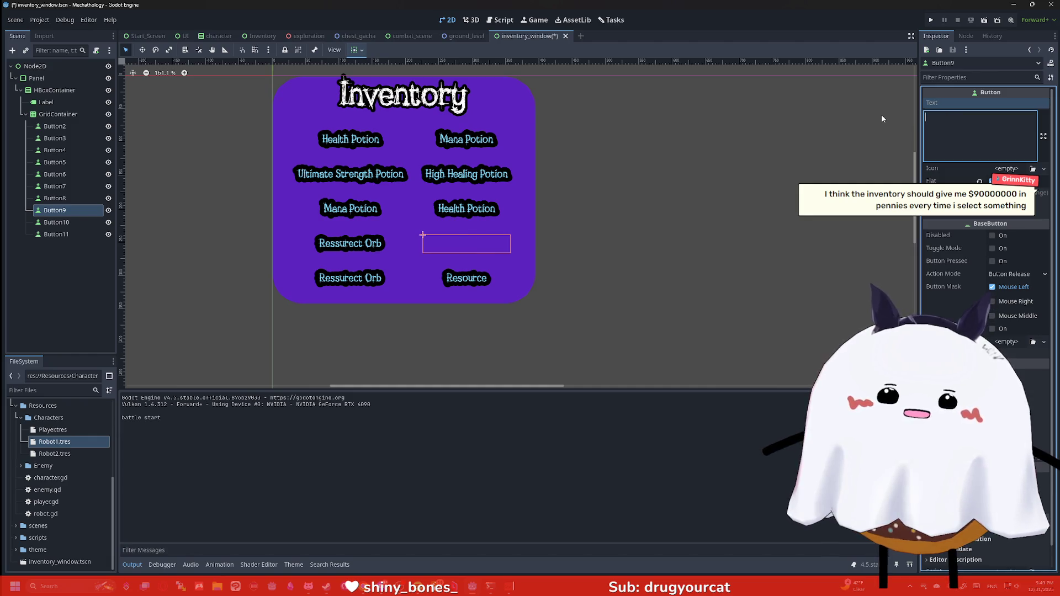
{"action": "type", "text": "000 Pennies"}
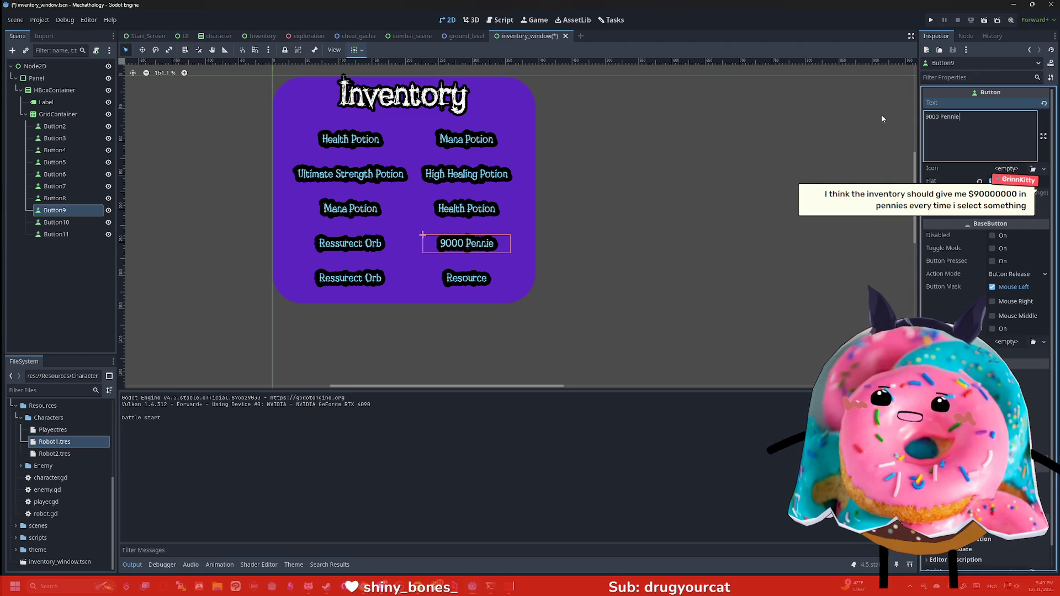
{"action": "scroll", "coordinate": [697, 154], "scroll_direction": "up", "scroll_amount": 1}
{"action": "left_click", "coordinate": [55, 234]}
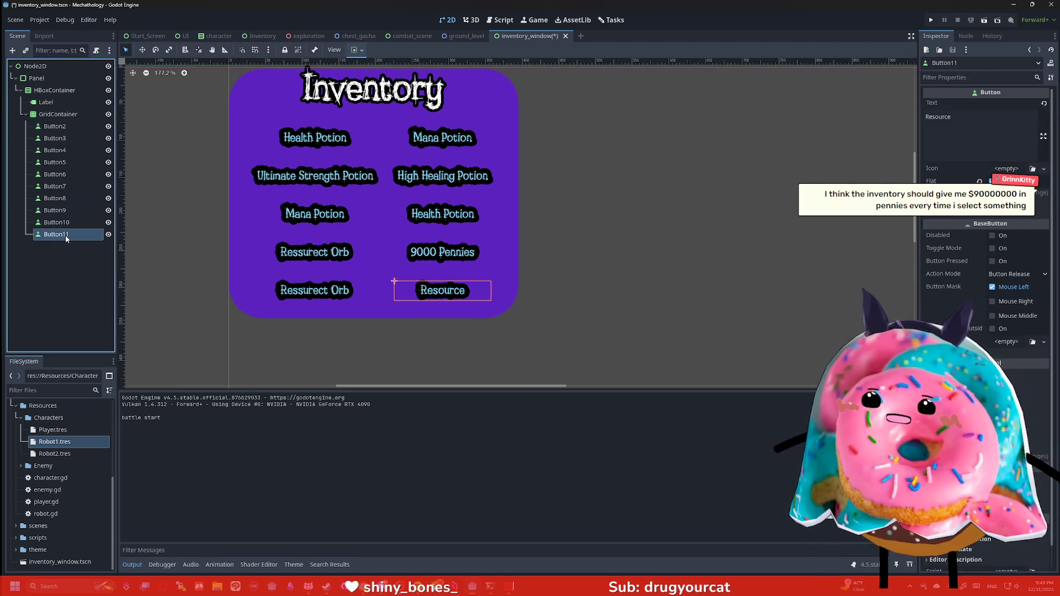
{"action": "double_click", "coordinate": [938, 116]}
{"action": "type", "text": "G"}
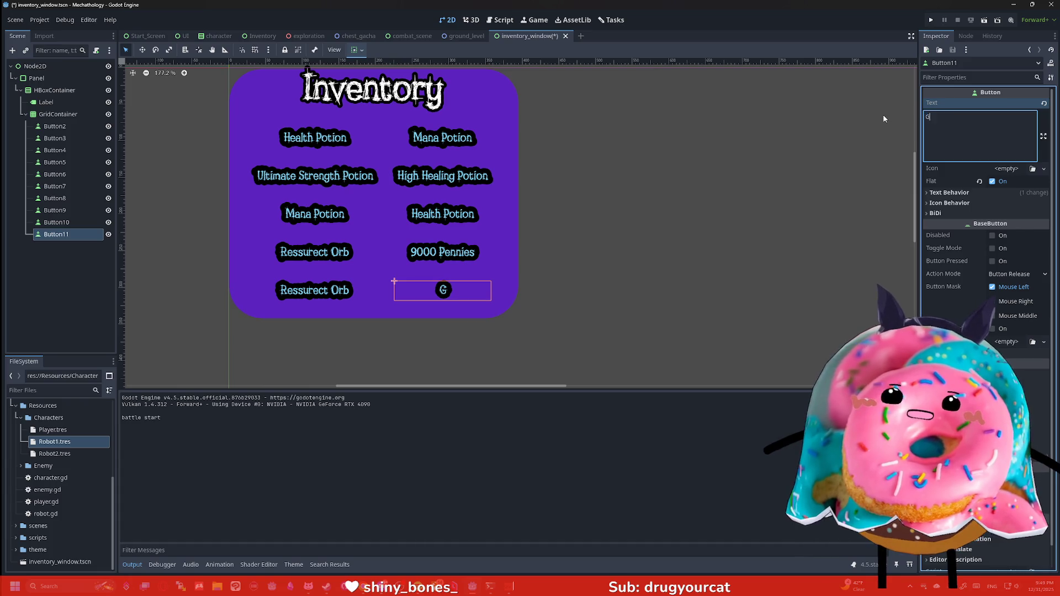
{"action": "type", "text": "rinnKitty"}
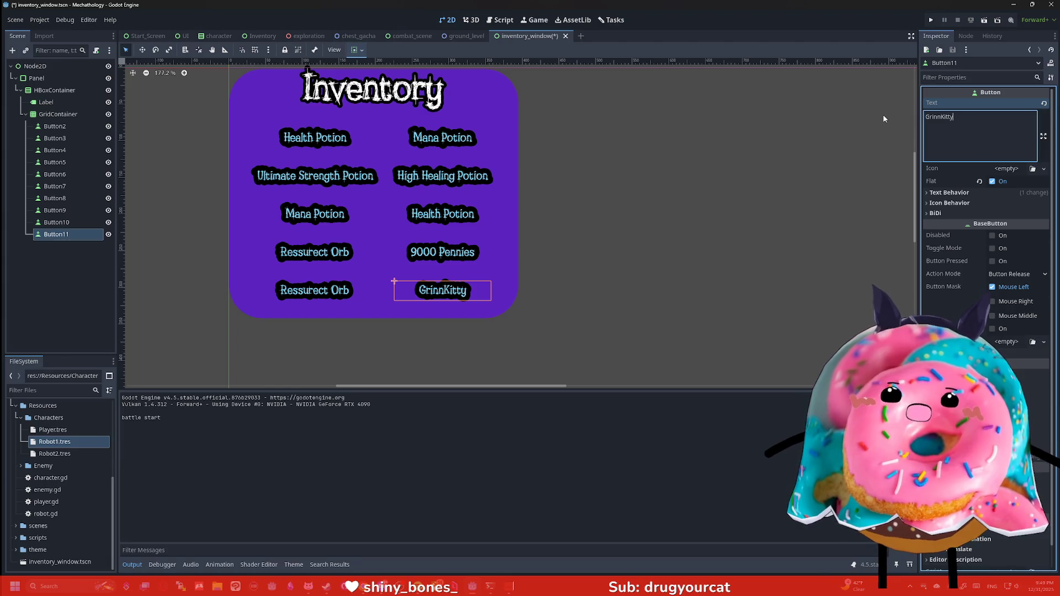
{"action": "left_click", "coordinate": [859, 103]}
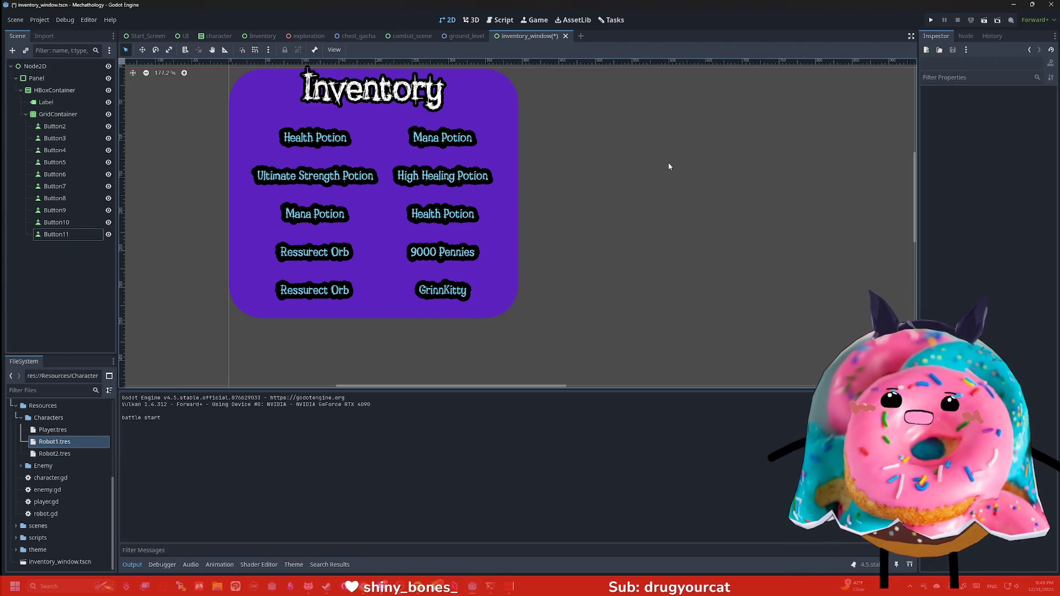
{"action": "left_click", "coordinate": [931, 20]}
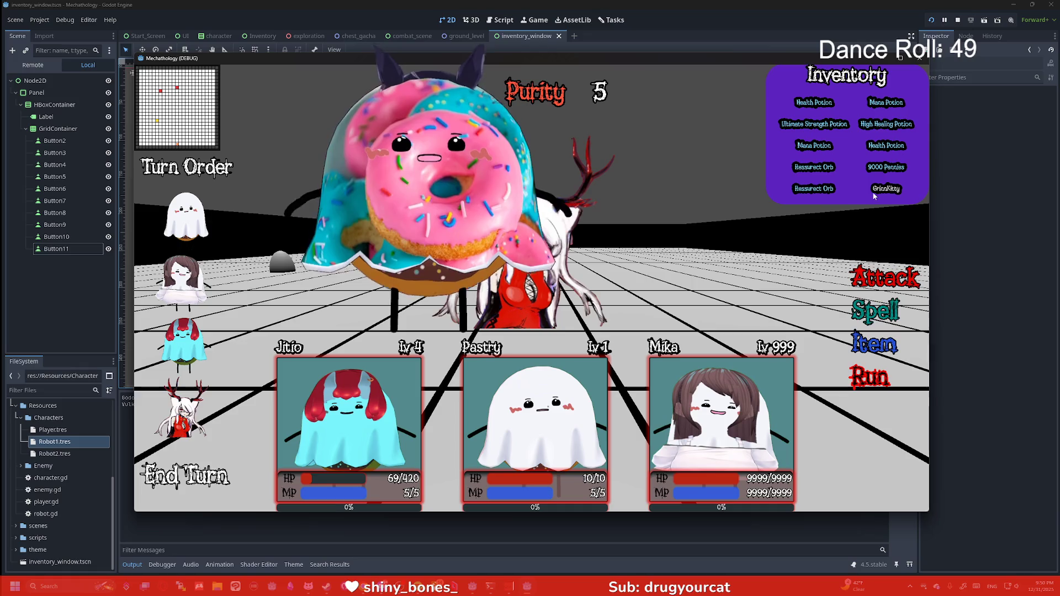
Maximize the Mechathology (DEBUG) window to show the relabelled inventory, then switch windows.
{"action": "left_click", "coordinate": [900, 57]}
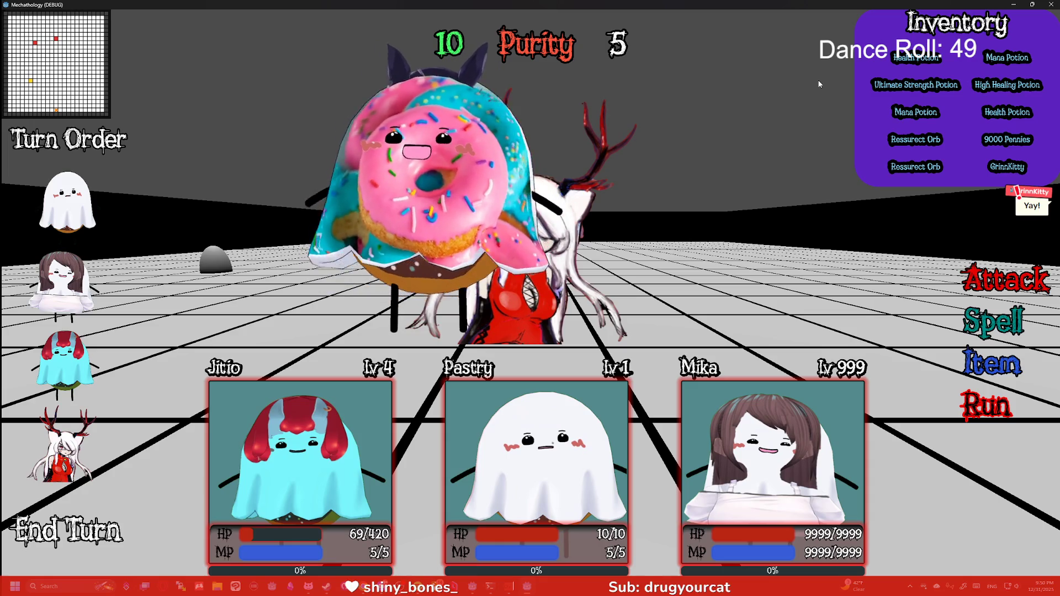
{"action": "key", "text": "alt+Tab"}
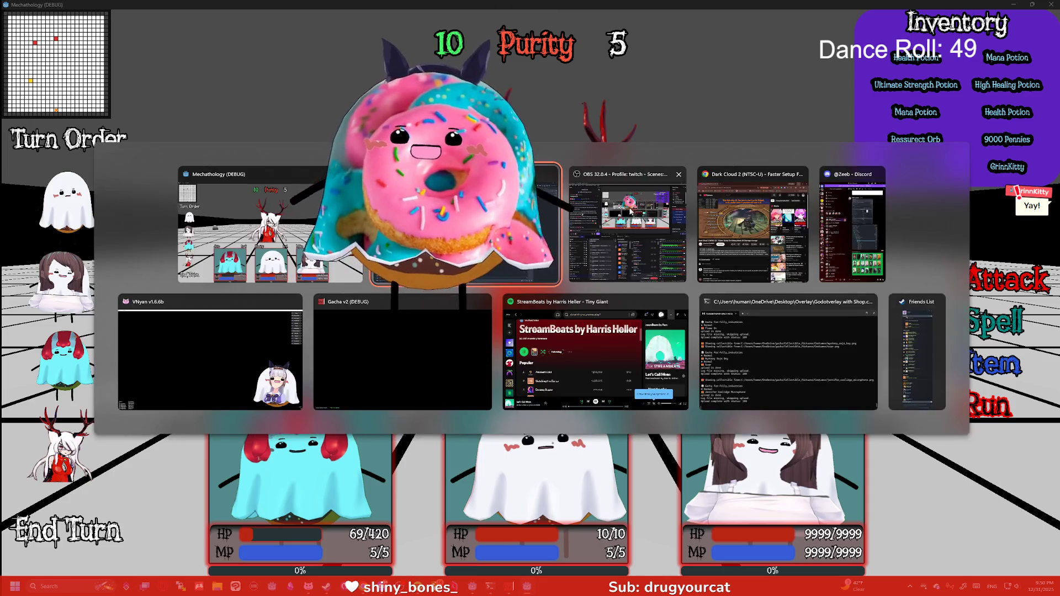
Hide the manhatten_cafe_ears.png prop on the VNyan avatar and return to the game.
{"action": "left_click", "coordinate": [210, 359]}
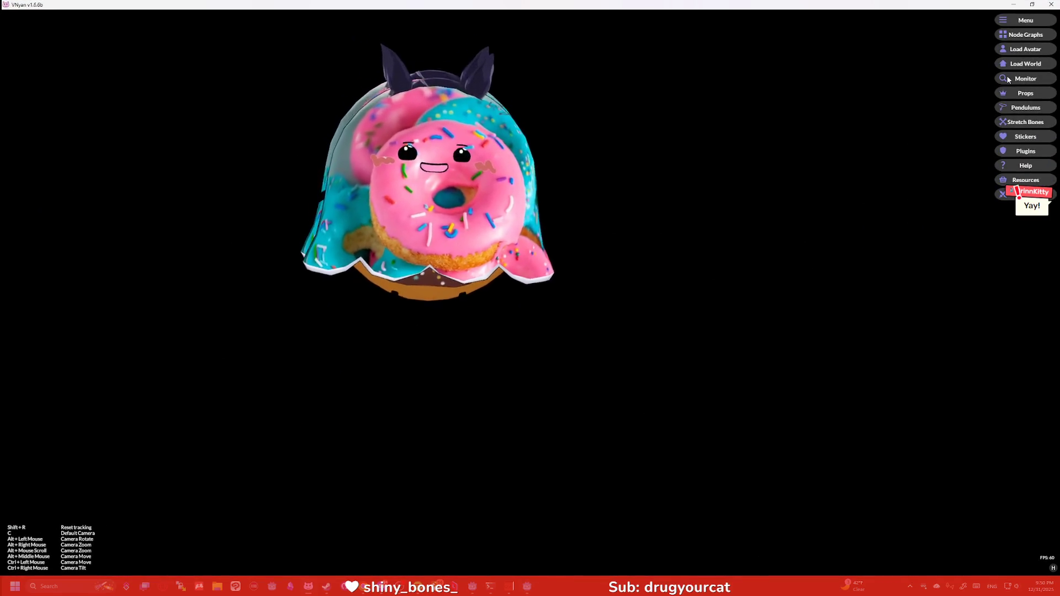
{"action": "left_click", "coordinate": [1029, 94]}
{"action": "left_click", "coordinate": [450, 183]}
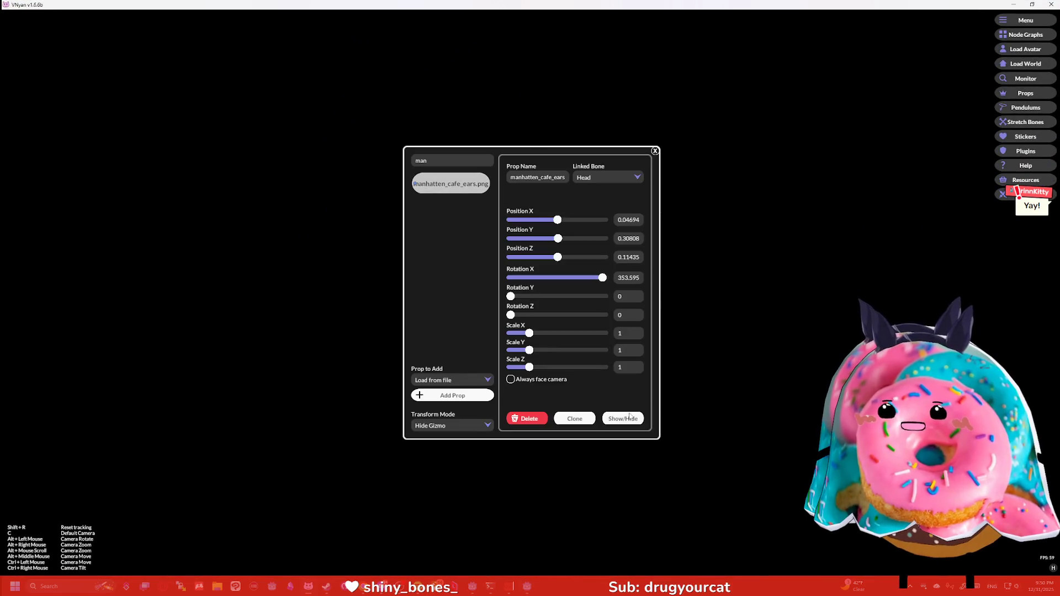
{"action": "left_click", "coordinate": [655, 151]}
{"action": "key", "text": "alt+Tab"}
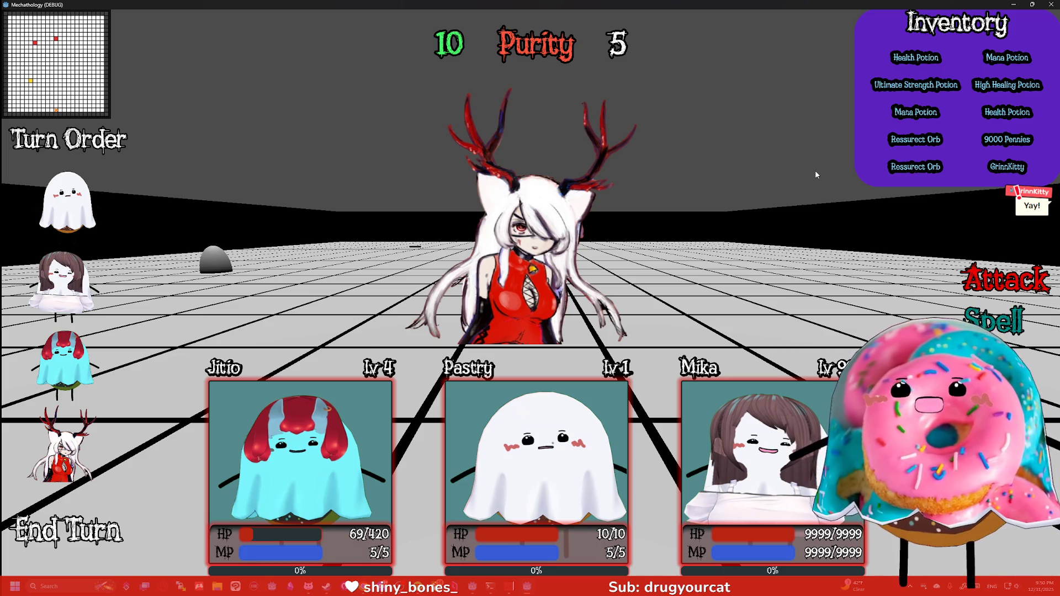
Restore and close the running game window, then bring Chrome to the front.
{"action": "left_click", "coordinate": [1032, 4]}
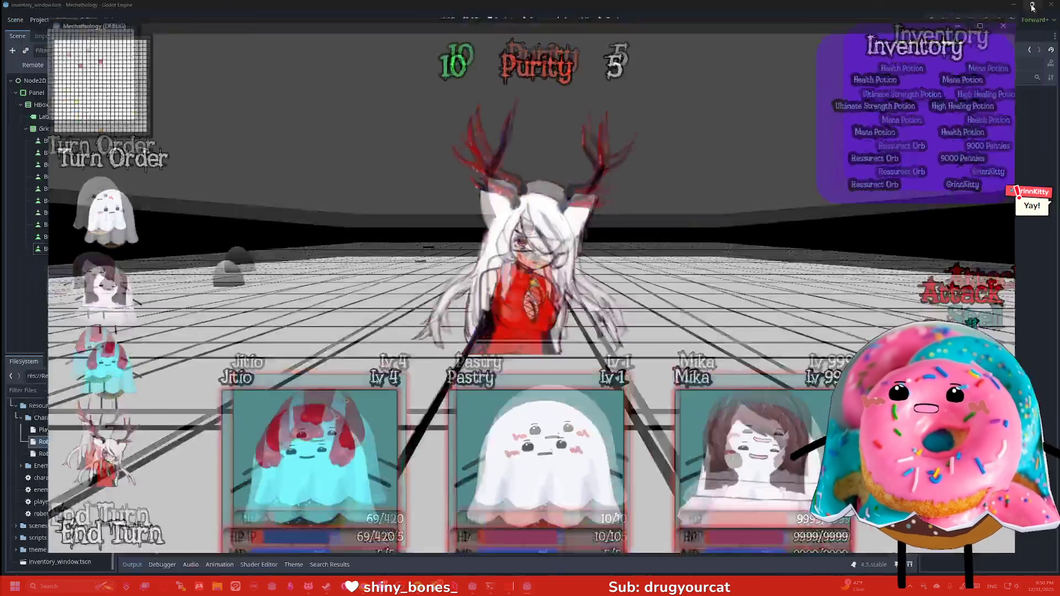
{"action": "left_click", "coordinate": [920, 58]}
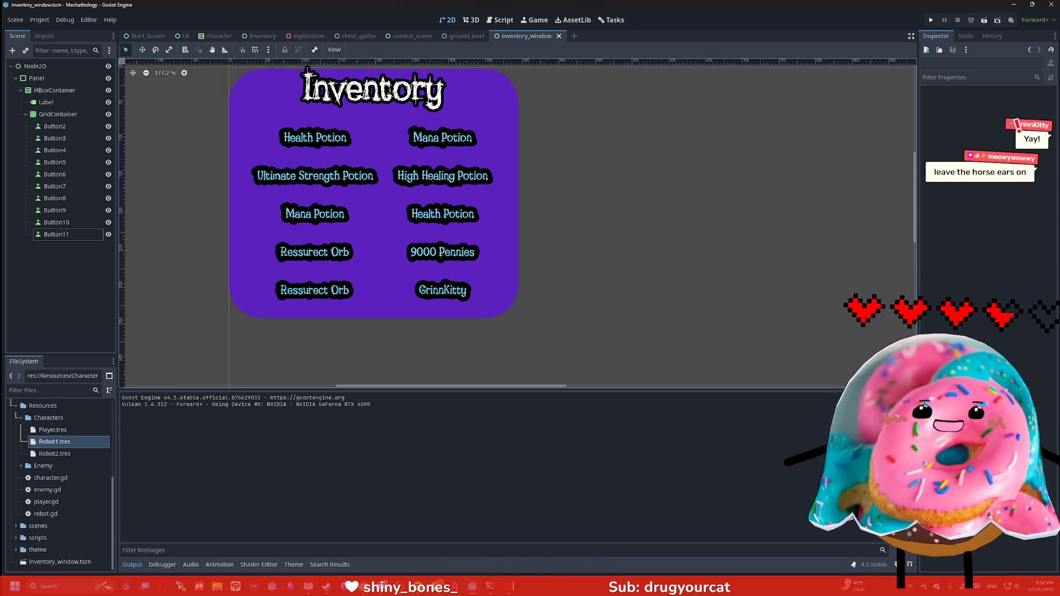
{"action": "key", "text": "alt+Tab"}
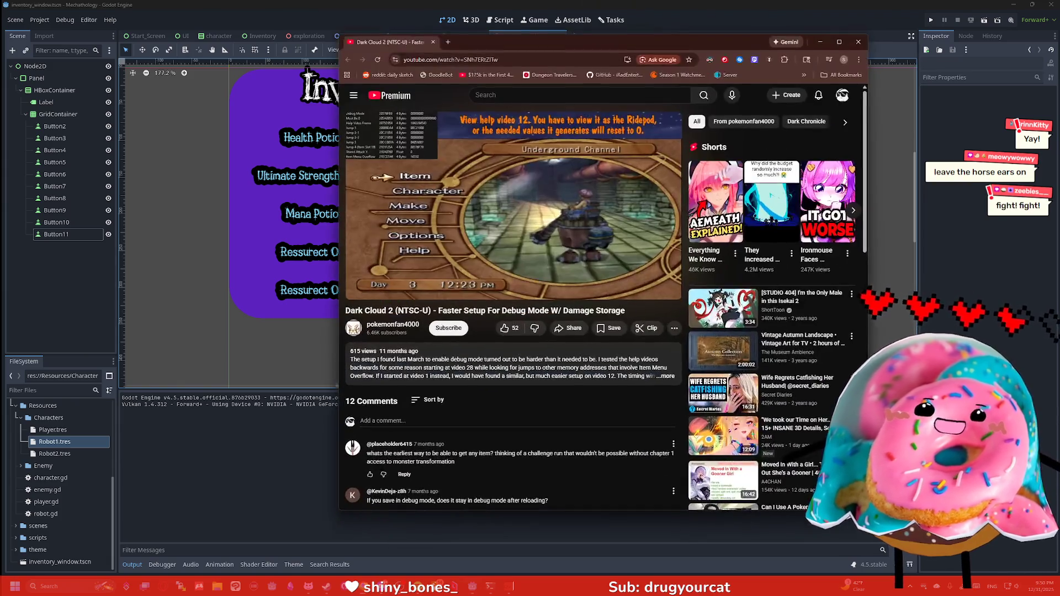
Load twitch.tv in a second Chrome tab beside the Dark Cloud 2 video, then return to VNyan.
{"action": "left_click", "coordinate": [538, 65]}
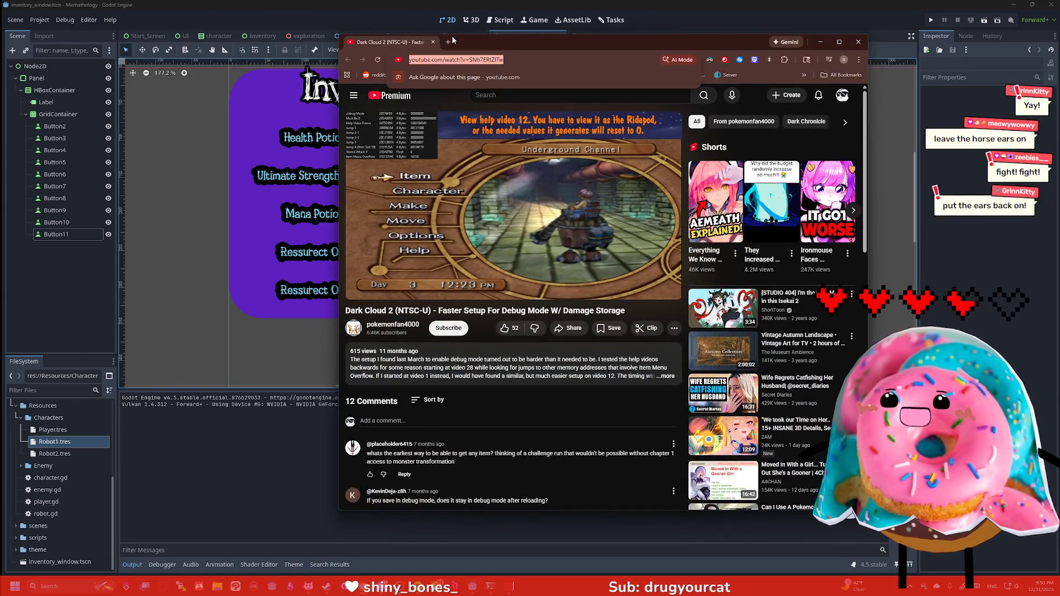
{"action": "left_click", "coordinate": [448, 42]}
{"action": "type", "text": "twitchtv."}
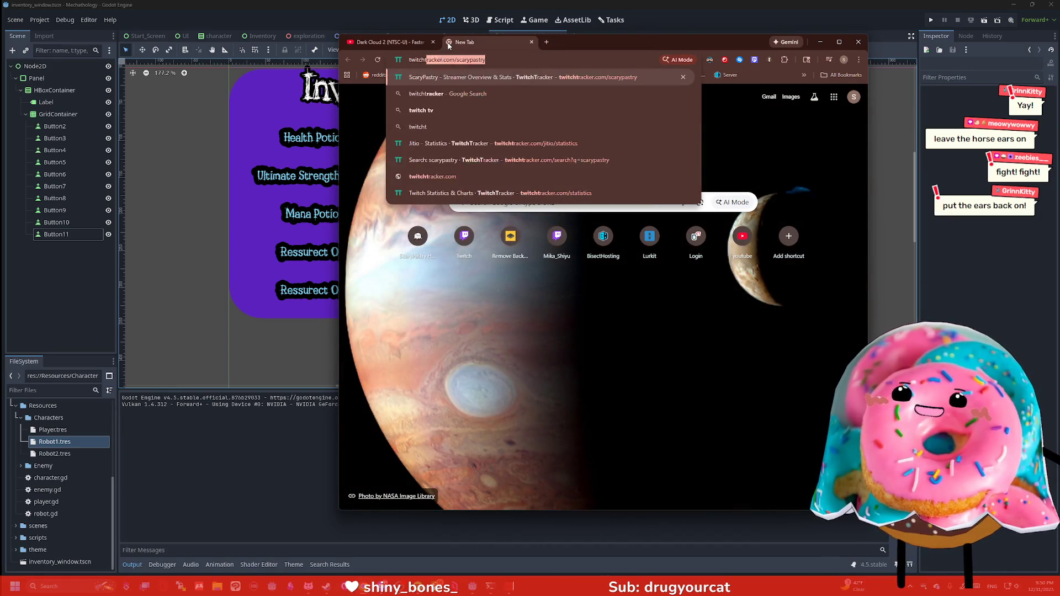
{"action": "key", "text": "Return"}
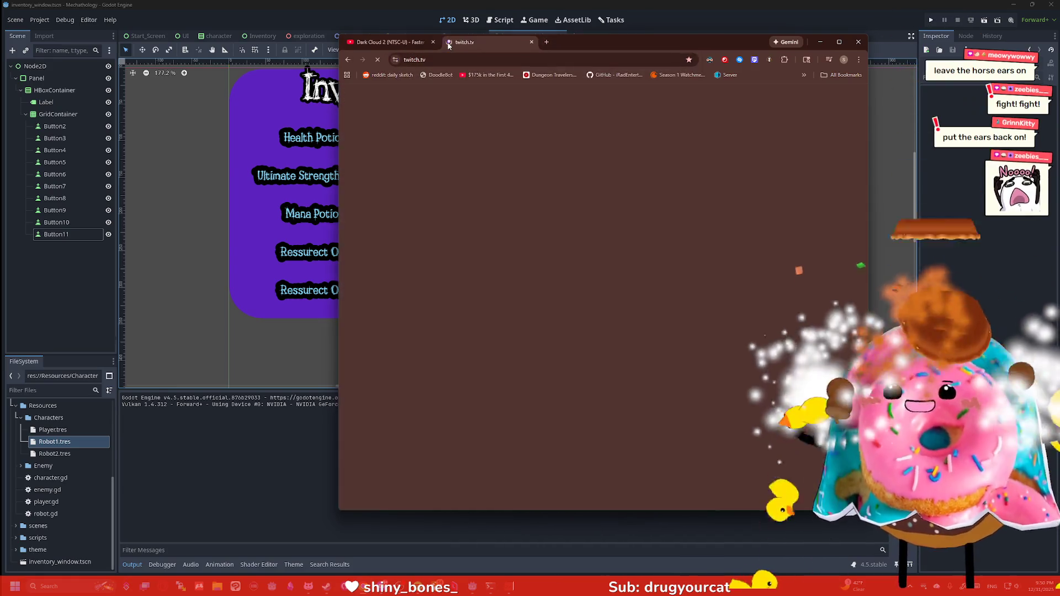
{"action": "key", "text": "alt+Tab"}
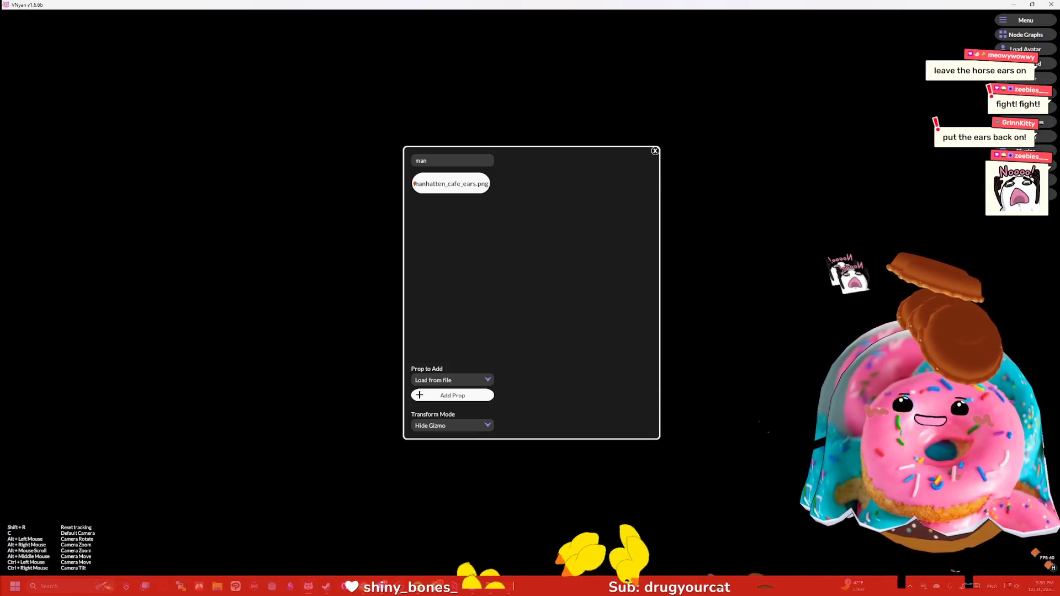
Search the props for 'cat', put Cat_Ears on the donut avatar, and go back to Chrome.
{"action": "double_click", "coordinate": [451, 160]}
{"action": "type", "text": "cat"}
{"action": "left_click", "coordinate": [457, 188]}
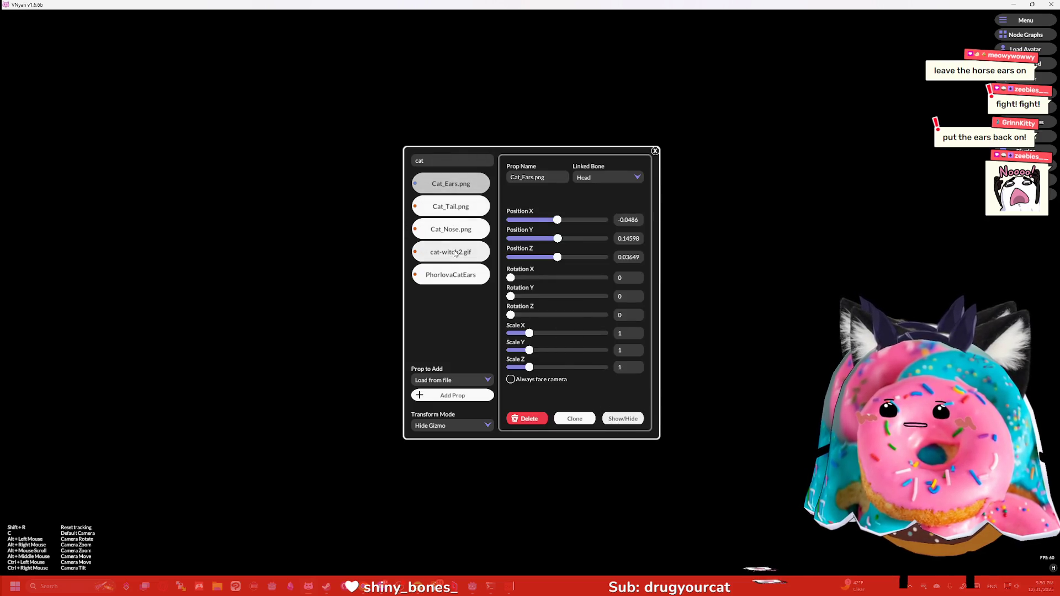
{"action": "left_click", "coordinate": [454, 254]}
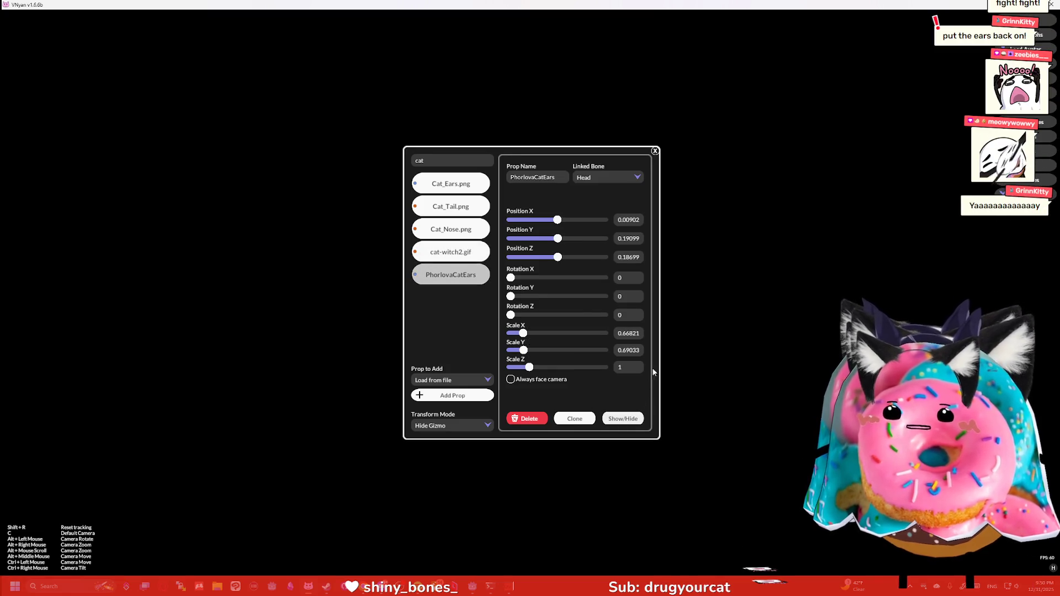
{"action": "key", "text": "alt+Tab"}
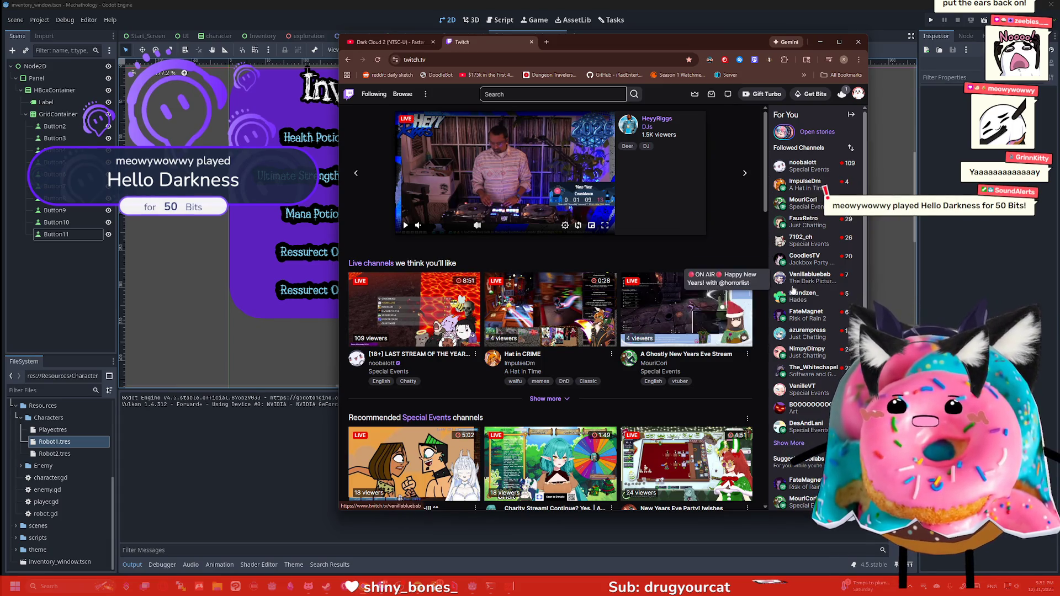
Open the first followed channel's live stream page and click into its video player.
{"action": "left_click", "coordinate": [809, 169]}
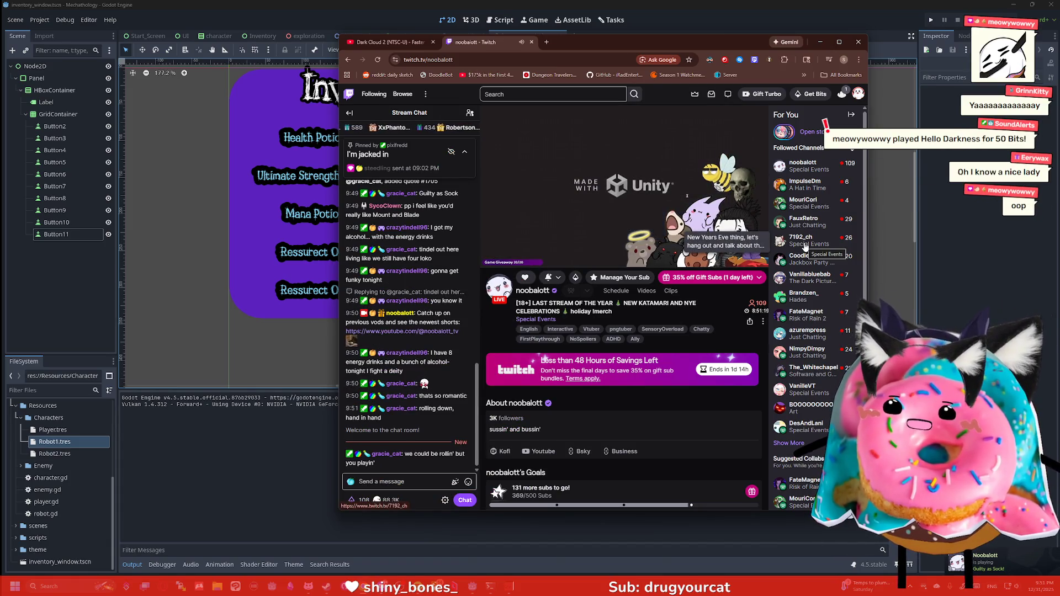
{"action": "left_click", "coordinate": [961, 387]}
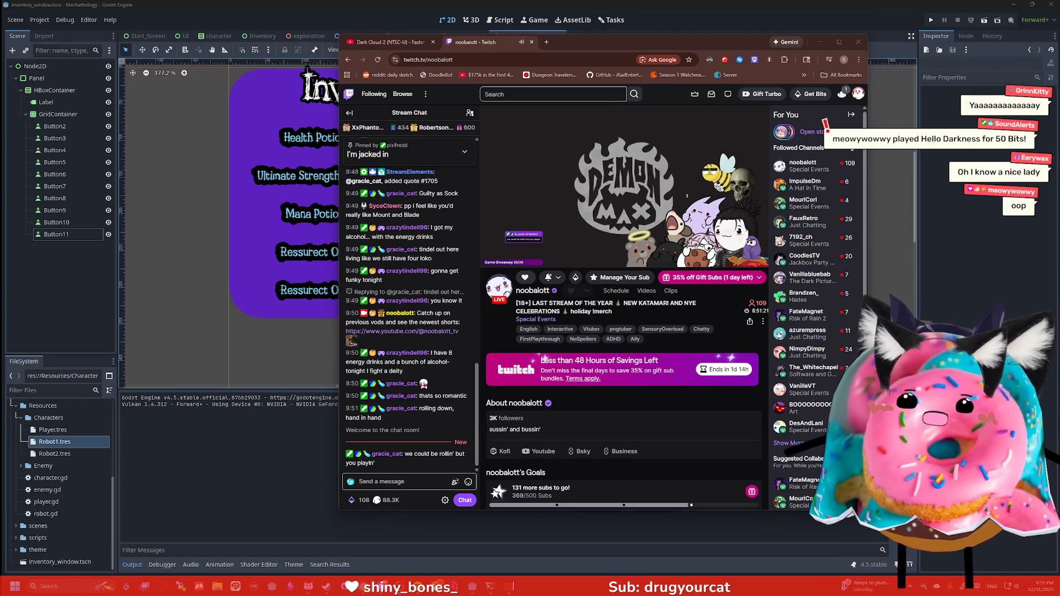